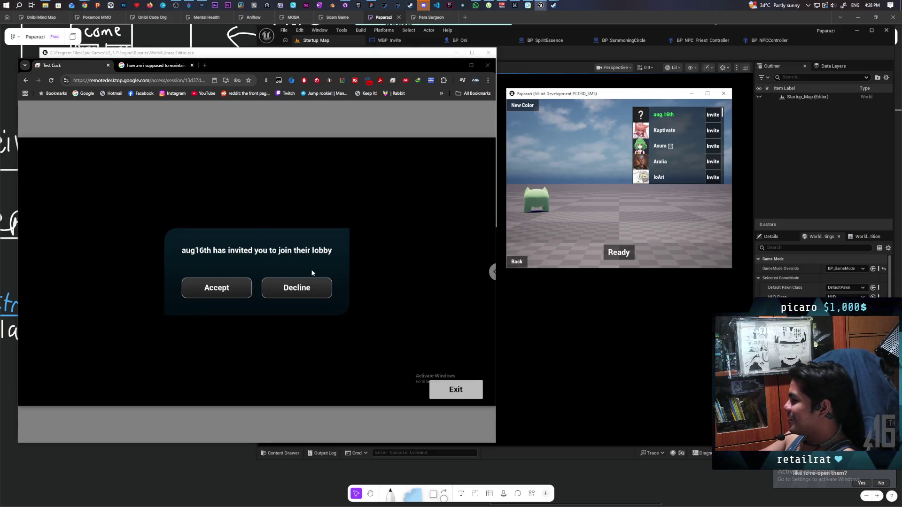
- Accept the invite on the remote PC, mark both players Ready, and start the match
{"action": "left_click", "coordinate": [214, 288]}
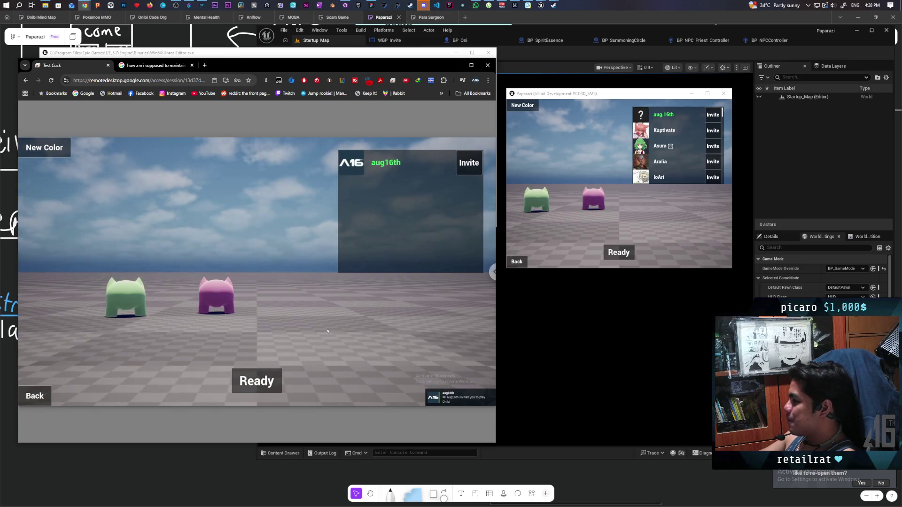
{"action": "left_click", "coordinate": [616, 252]}
{"action": "left_click", "coordinate": [274, 381]}
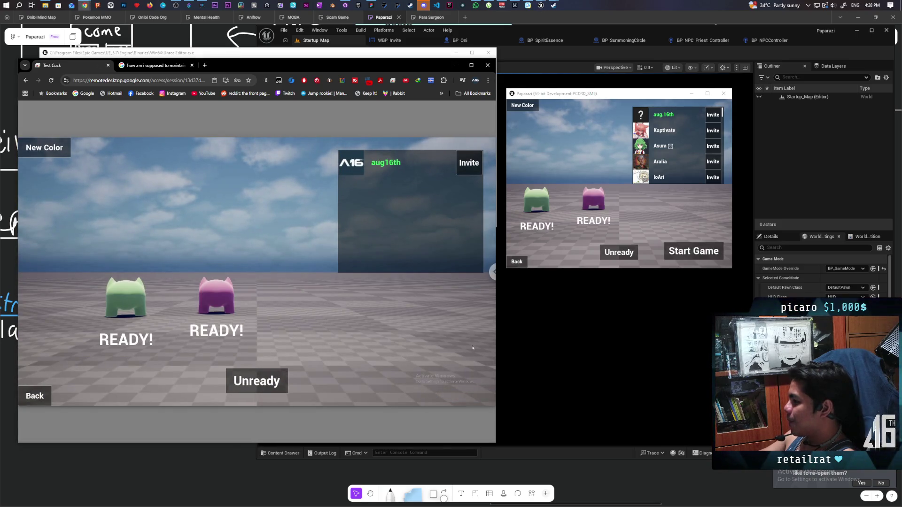
{"action": "left_click", "coordinate": [685, 254]}
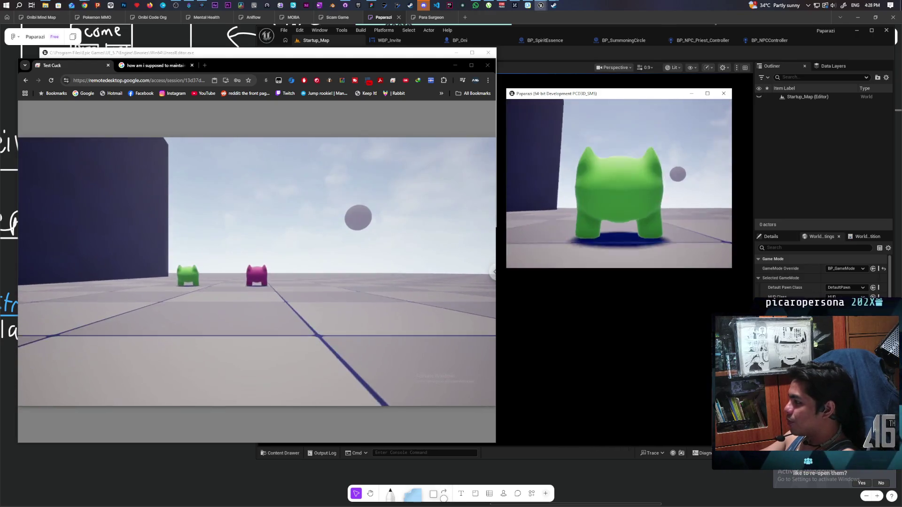
- Walk the green character past the blue cubes onto the white disc beside the food NPC
{"action": "key", "text": "w"}
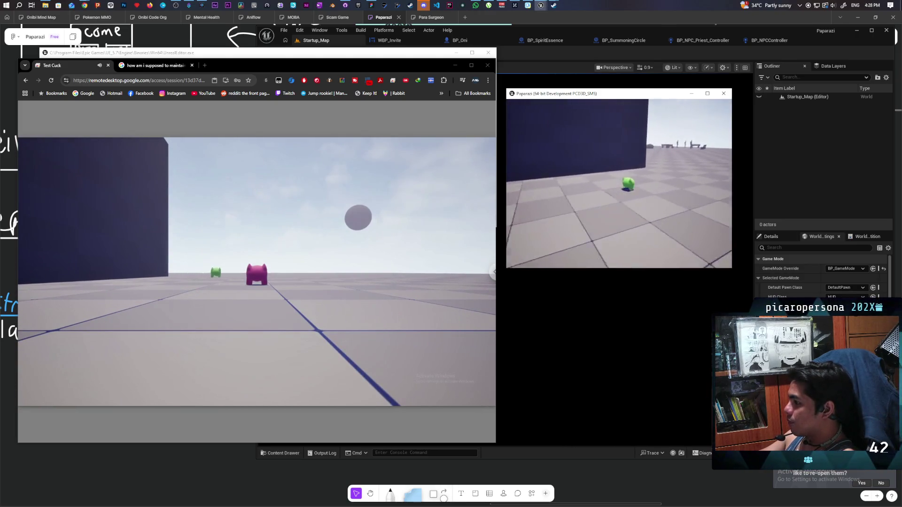
{"action": "key", "text": "w"}
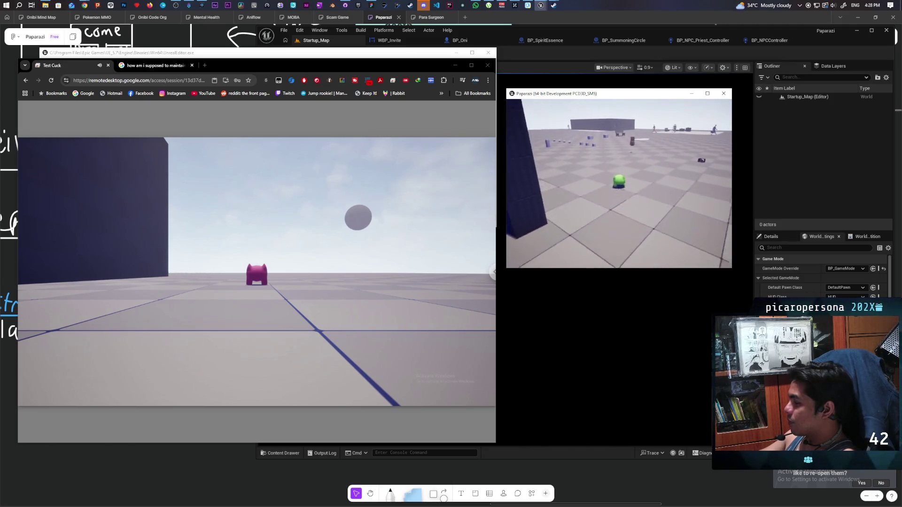
{"action": "key", "text": "w"}
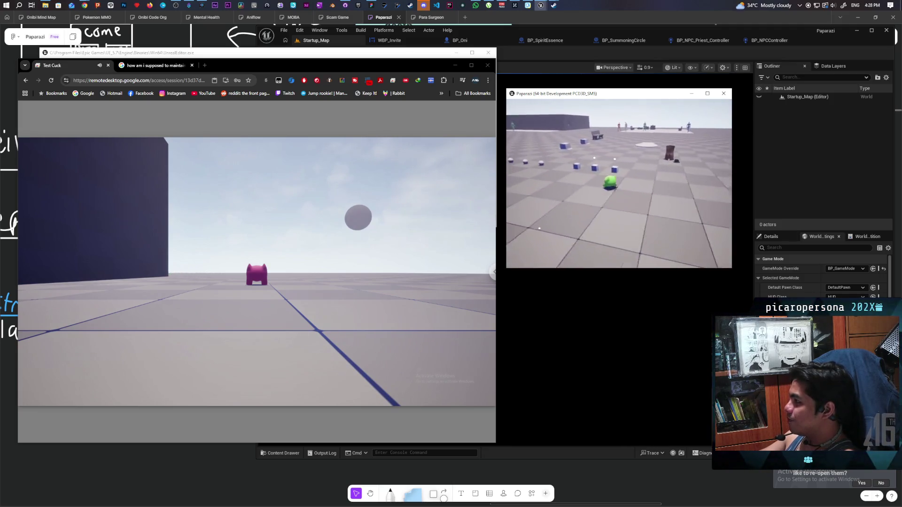
{"action": "key", "text": "w"}
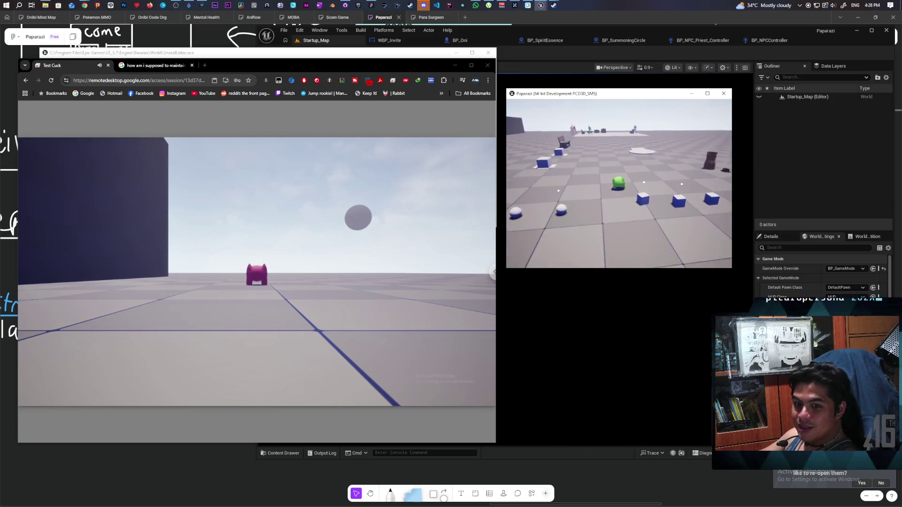
{"action": "key", "text": "w"}
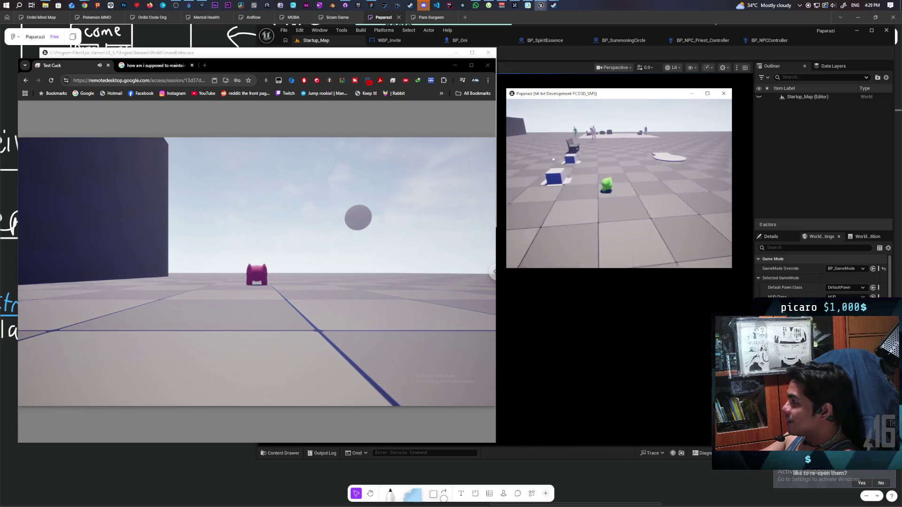
{"action": "key", "text": "w"}
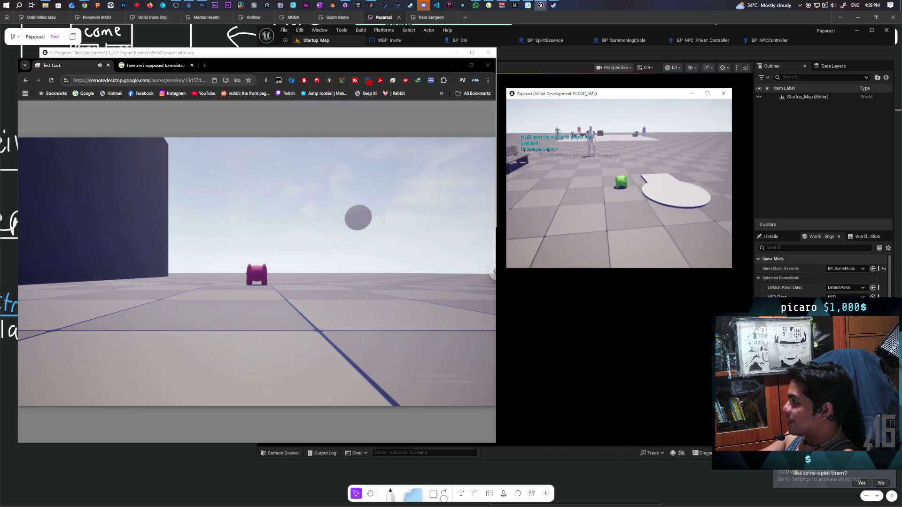
{"action": "key", "text": "w"}
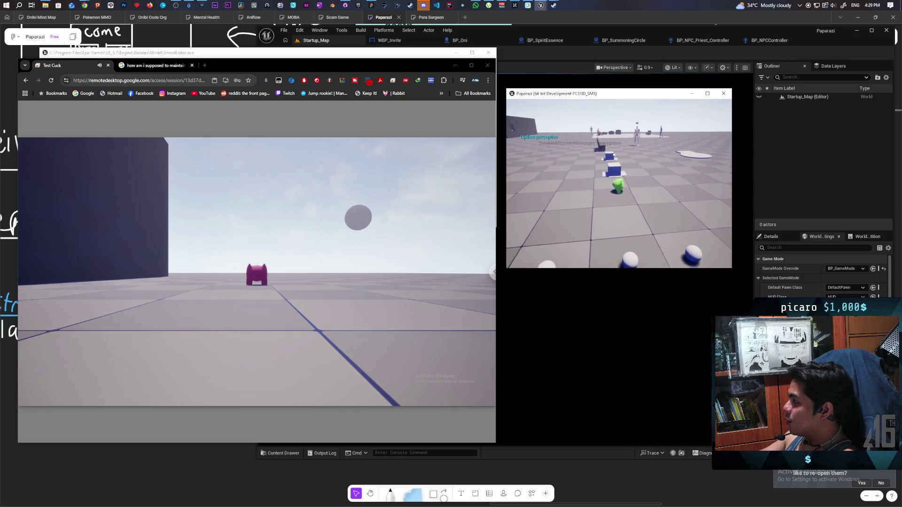
{"action": "key", "text": "d"}
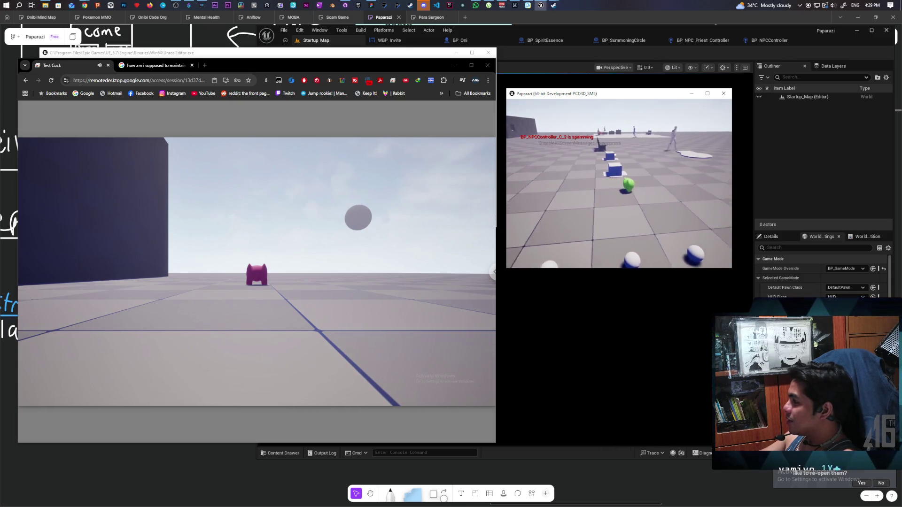
{"action": "key", "text": "w"}
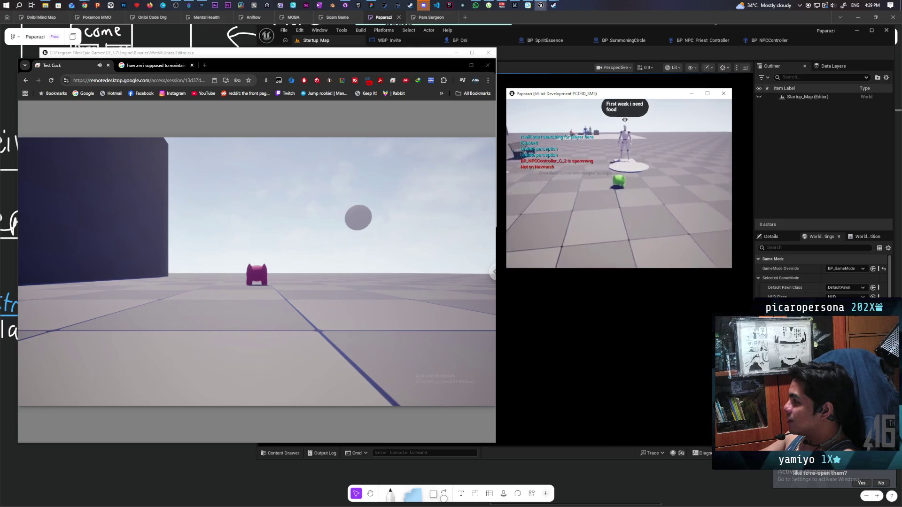
{"action": "key", "text": "w"}
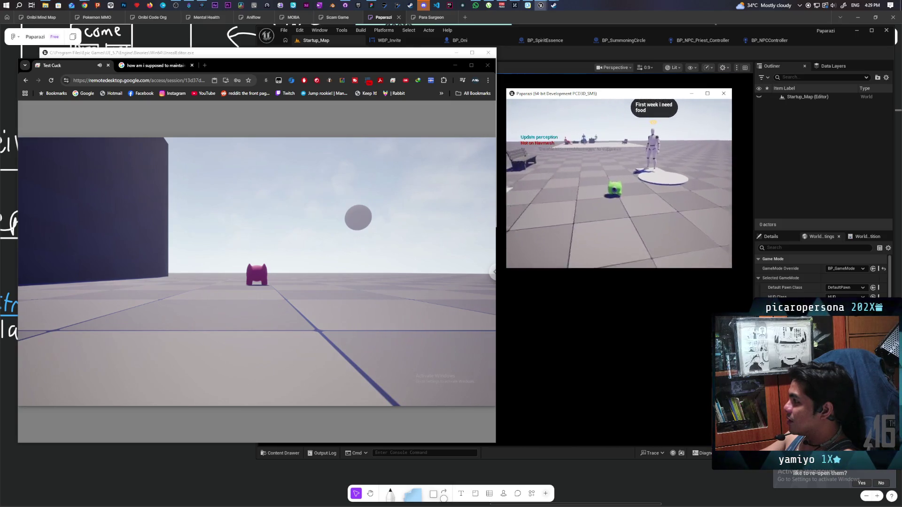
- Back away from the NPC, swing the camera left and right, then bring up the pause menu
{"action": "key", "text": "s"}
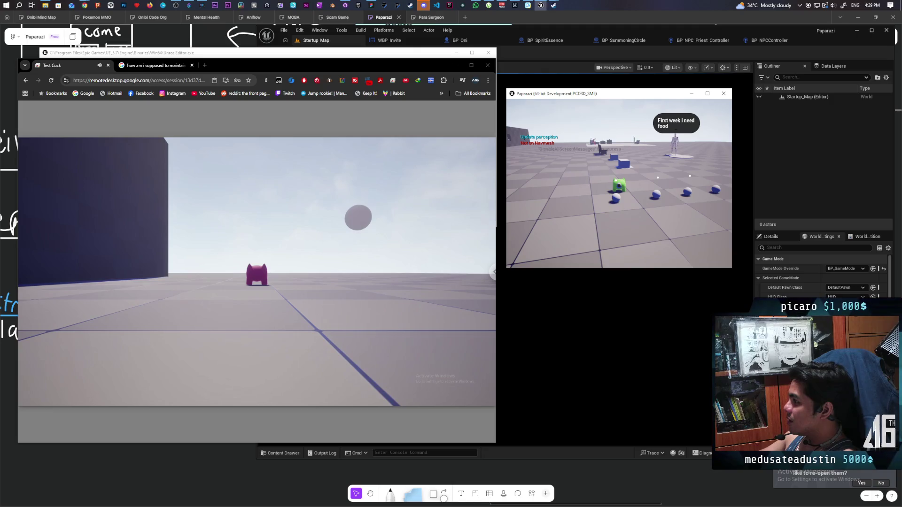
{"action": "key", "text": "a"}
{"action": "key", "text": "d"}
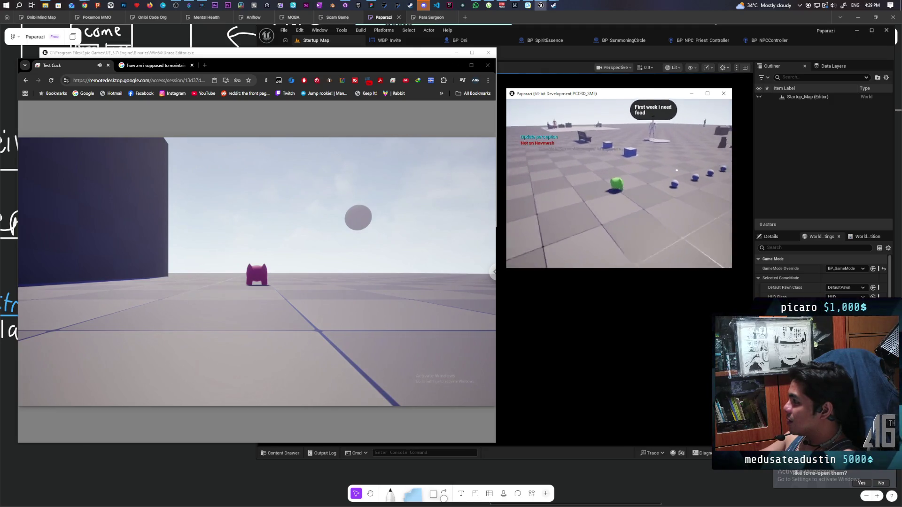
{"action": "key", "text": "a"}
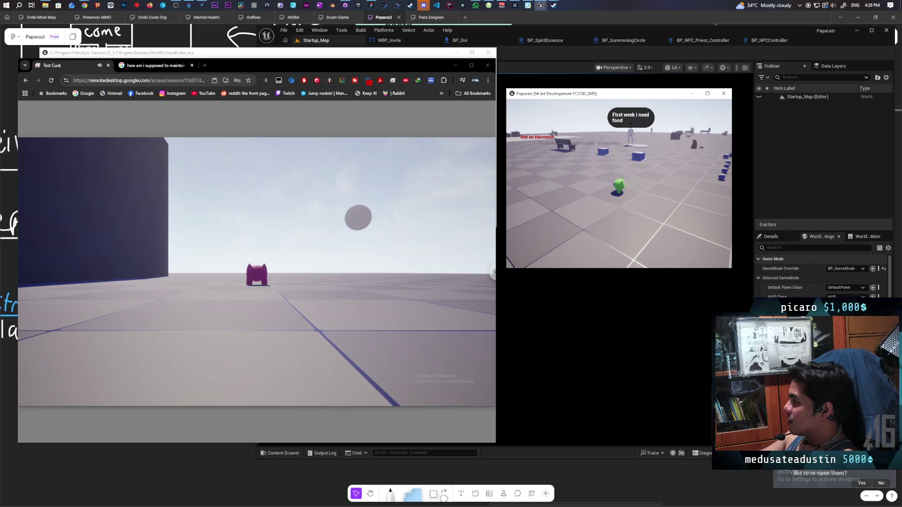
{"action": "key", "text": "a"}
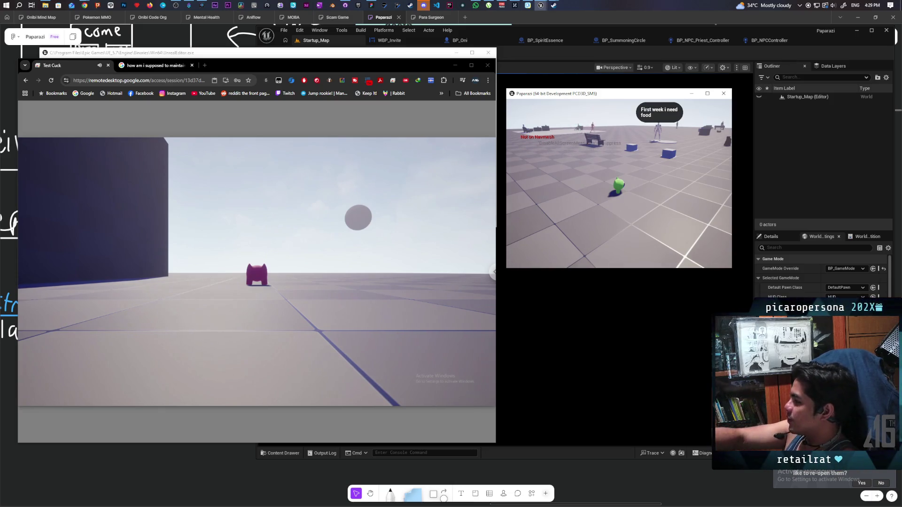
{"action": "key", "text": "Escape"}
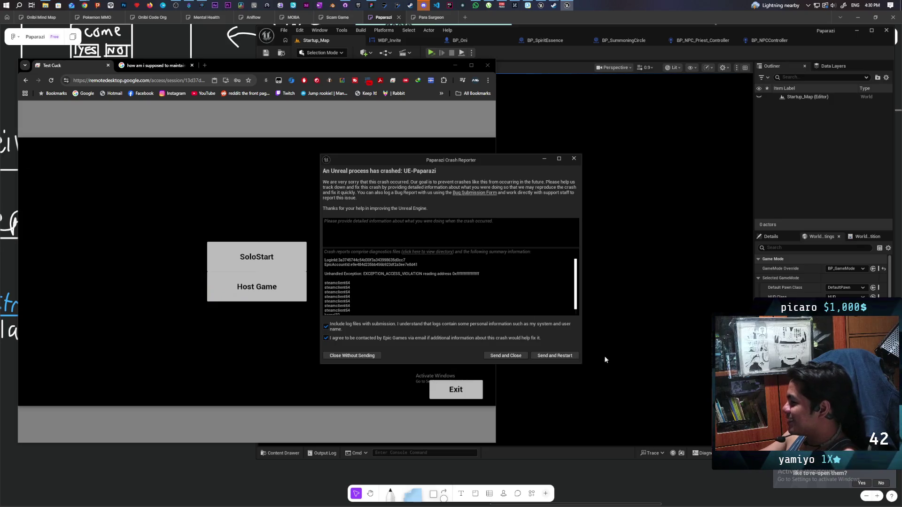
- Send the crash report and restart, then host a new lobby in the relaunched game
{"action": "left_click", "coordinate": [540, 359]}
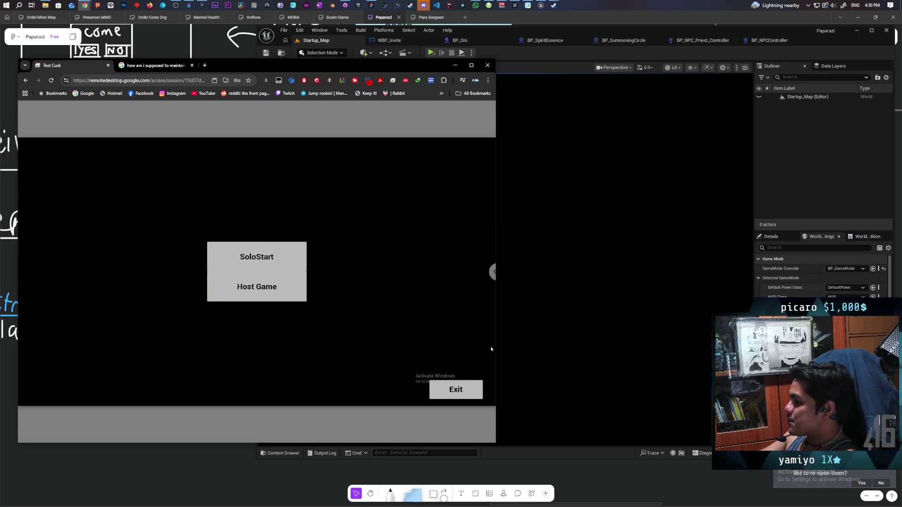
{"action": "left_click", "coordinate": [430, 53]}
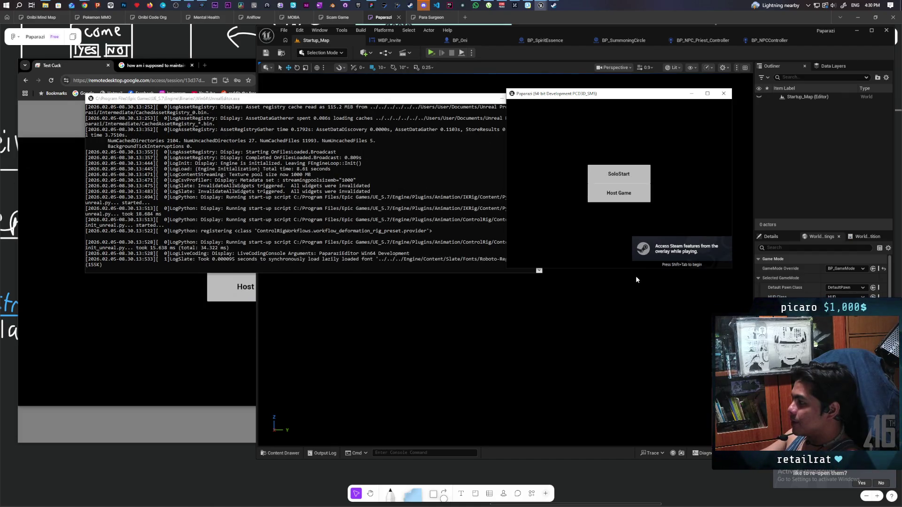
{"action": "left_click", "coordinate": [626, 198]}
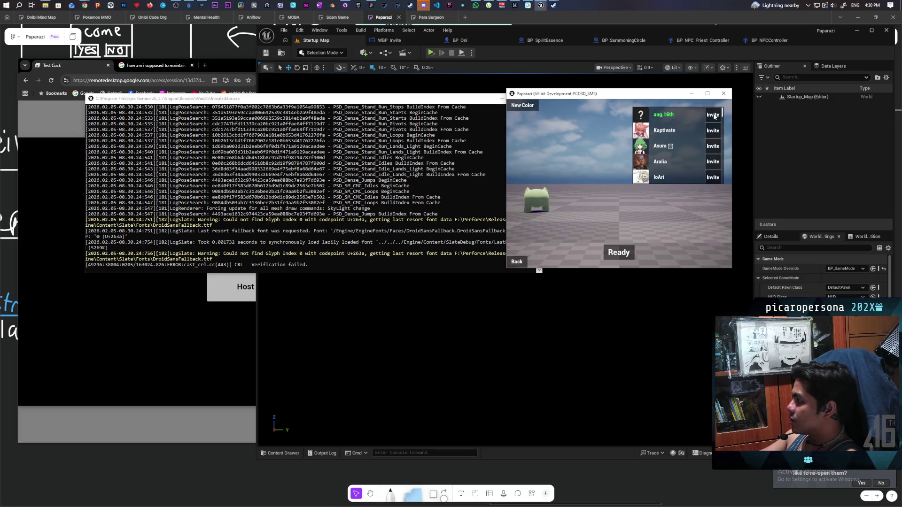
- Accept the lobby invitation in the remote PC's Paparazi window
{"action": "left_click", "coordinate": [216, 288]}
{"action": "left_click", "coordinate": [216, 286]}
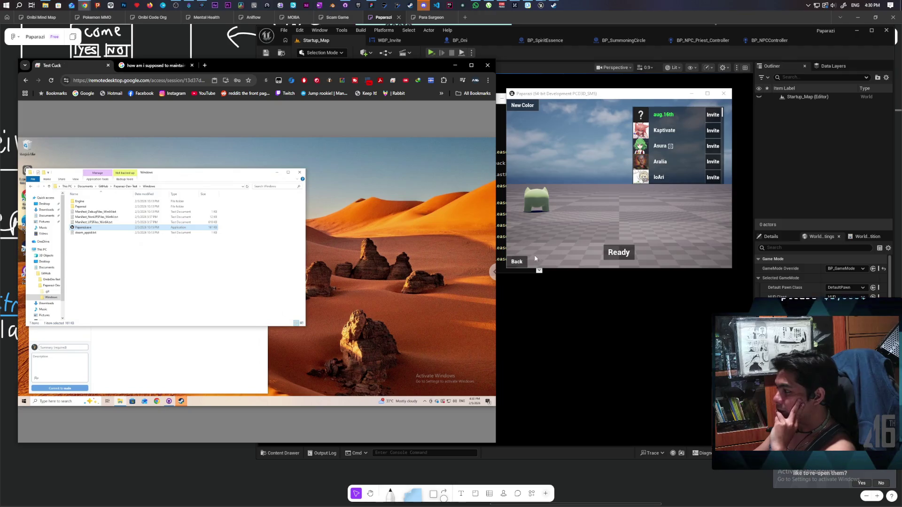
- Ready up the local player and start a solo match with the blue character
{"action": "left_click", "coordinate": [511, 260]}
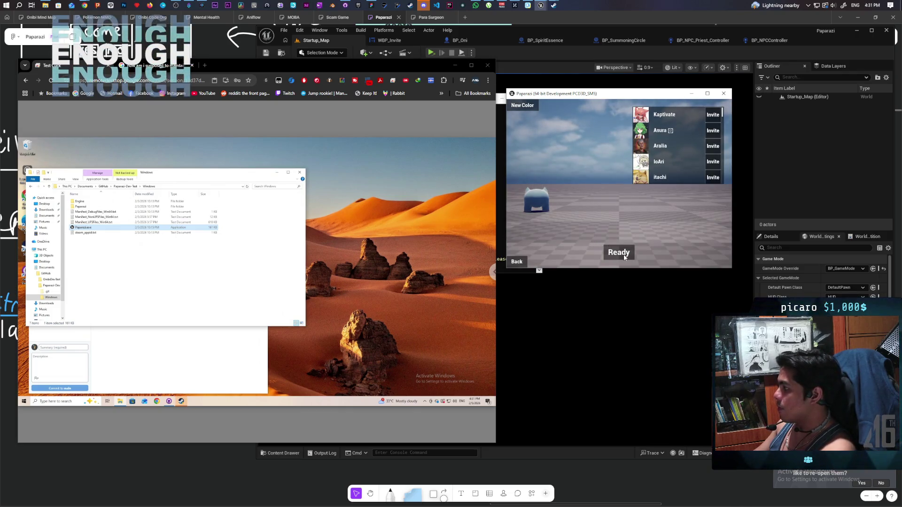
{"action": "left_click", "coordinate": [625, 258]}
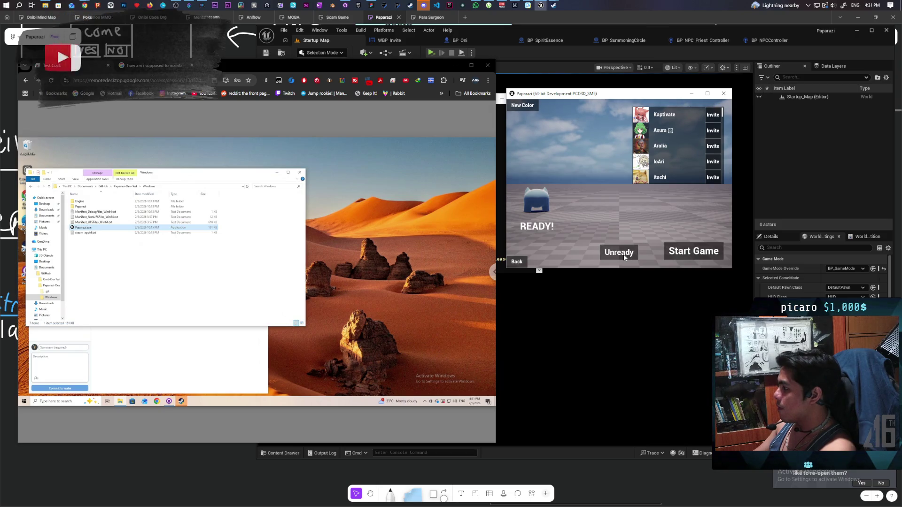
{"action": "left_click", "coordinate": [684, 256]}
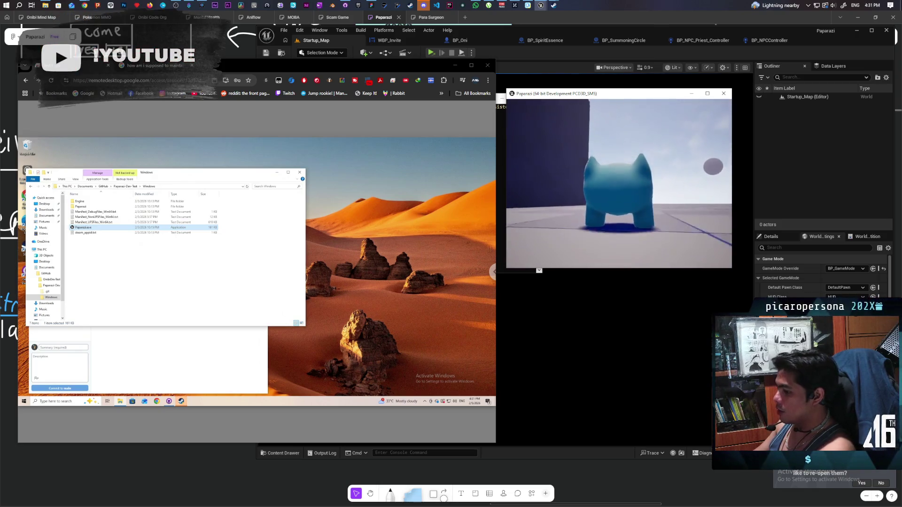
- Quit the game from the pause menu and return to the Unreal Editor
{"action": "key", "text": "Escape"}
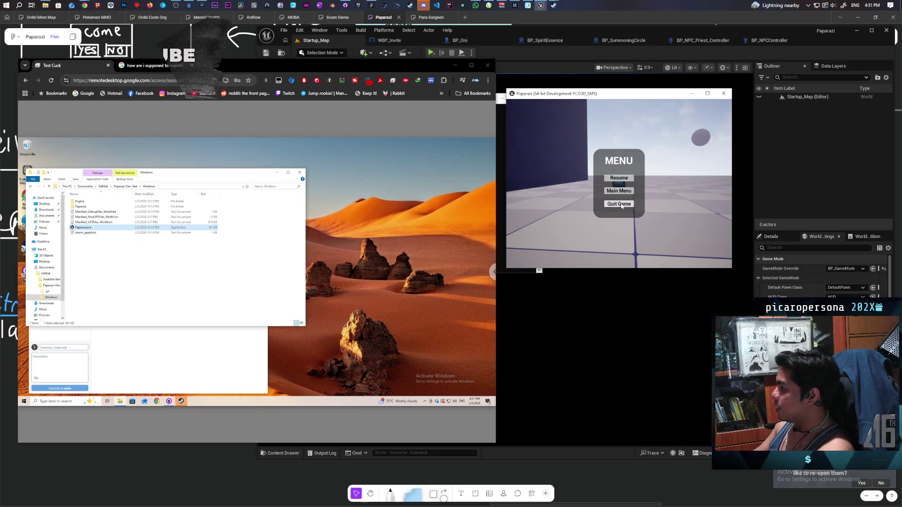
{"action": "left_click", "coordinate": [619, 204]}
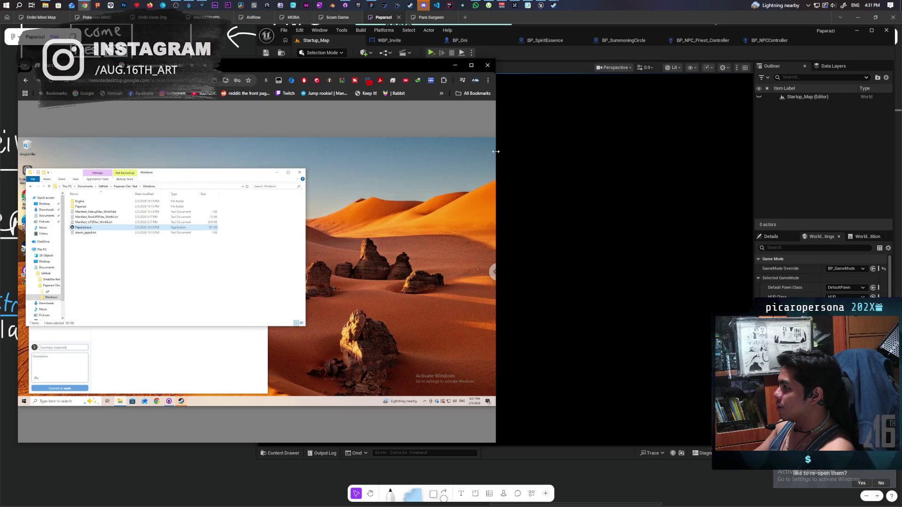
{"action": "left_click", "coordinate": [548, 56]}
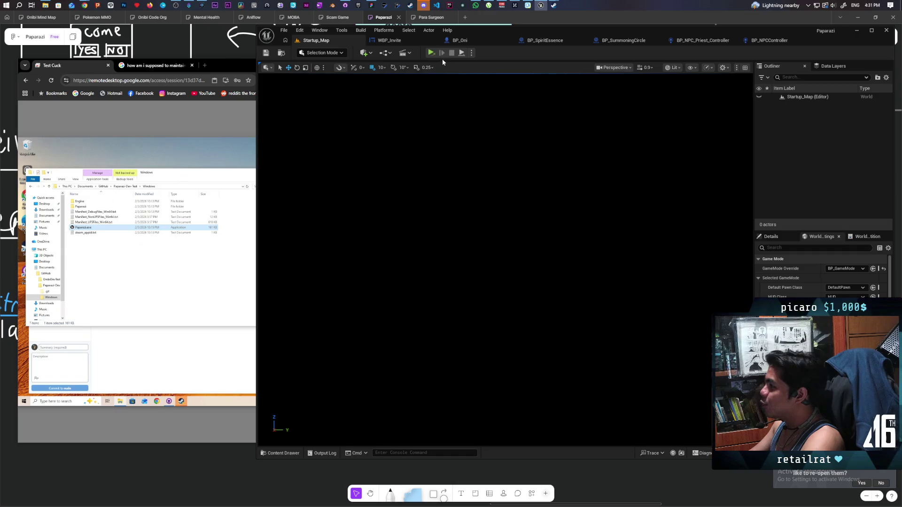
- Play the game from the editor toolbar and host a fresh lobby with the purple character
{"action": "left_click", "coordinate": [430, 53]}
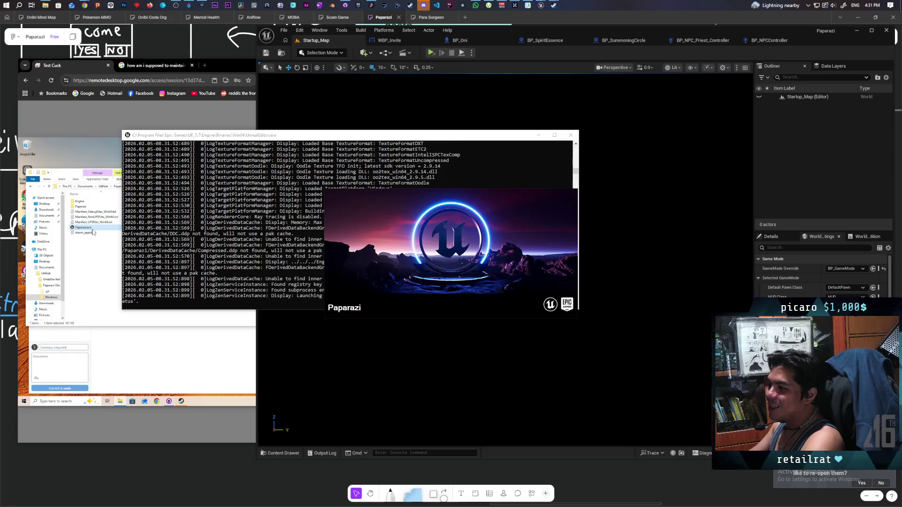
{"action": "left_click", "coordinate": [109, 257]}
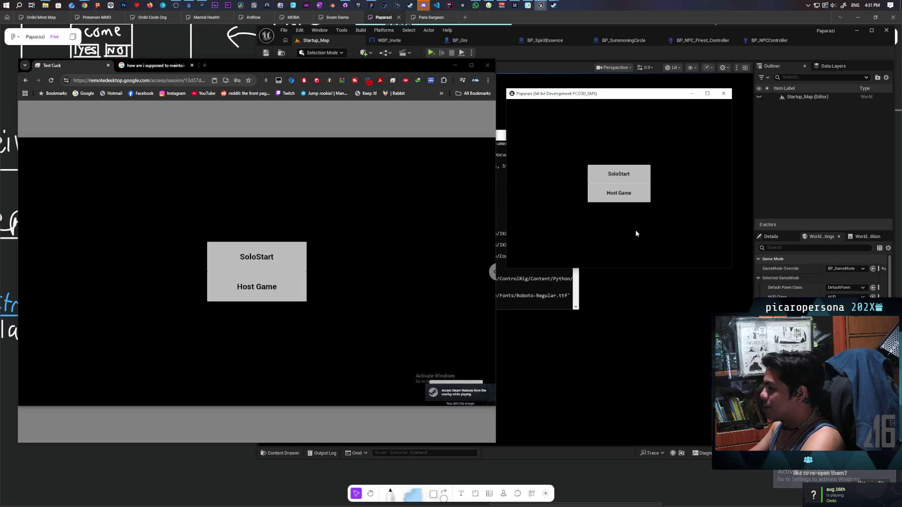
{"action": "left_click", "coordinate": [625, 193]}
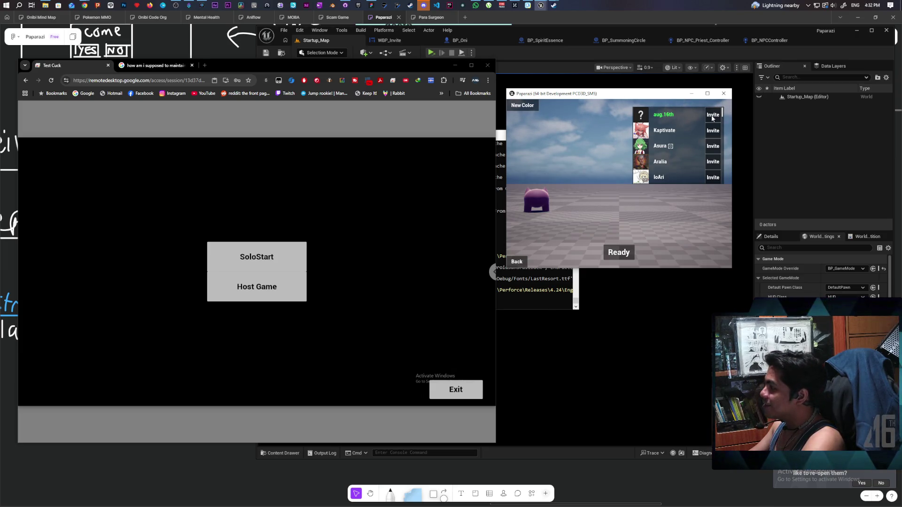
- Invite the remote player, accept on the remote PC, ready both players, and start the match
{"action": "left_click", "coordinate": [713, 116]}
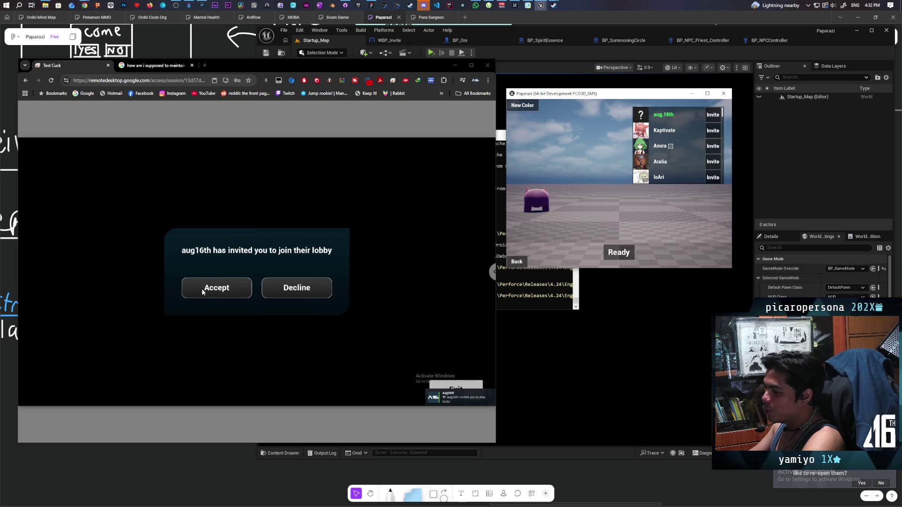
{"action": "left_click", "coordinate": [203, 293]}
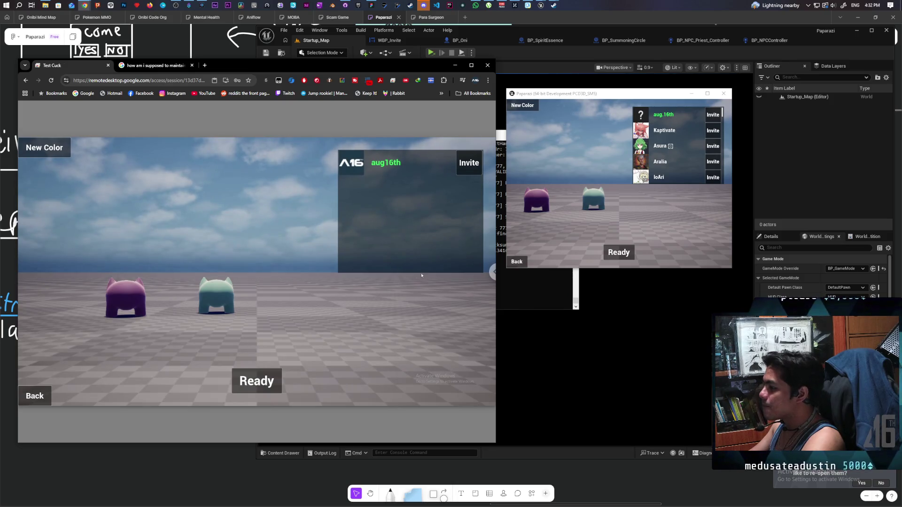
{"action": "left_click", "coordinate": [257, 381]}
{"action": "left_click", "coordinate": [619, 252]}
{"action": "left_click", "coordinate": [671, 249]}
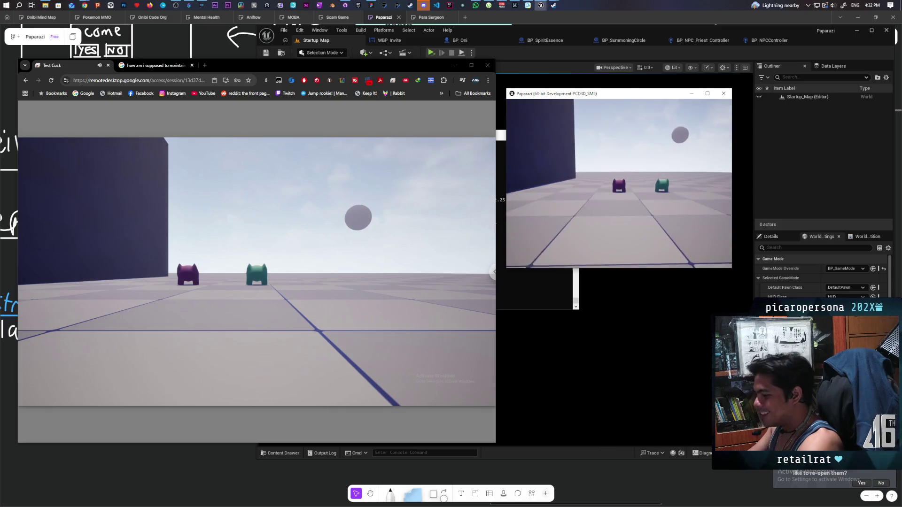
- Quit the running match via the pause menu's Quit Game
{"action": "key", "text": "Escape"}
{"action": "left_click", "coordinate": [627, 205]}
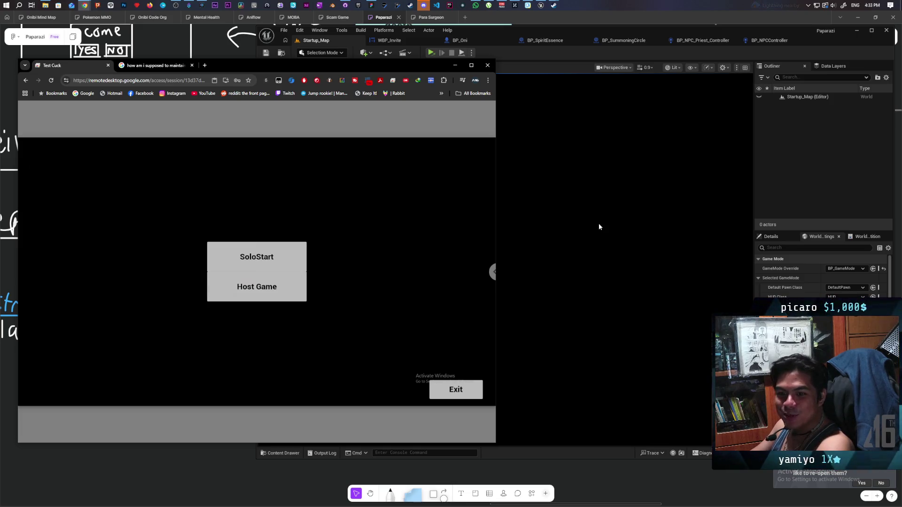
- Relaunch the game, host a session, invite and accept on the remote PC, then check the log and editor
{"action": "left_click", "coordinate": [430, 53]}
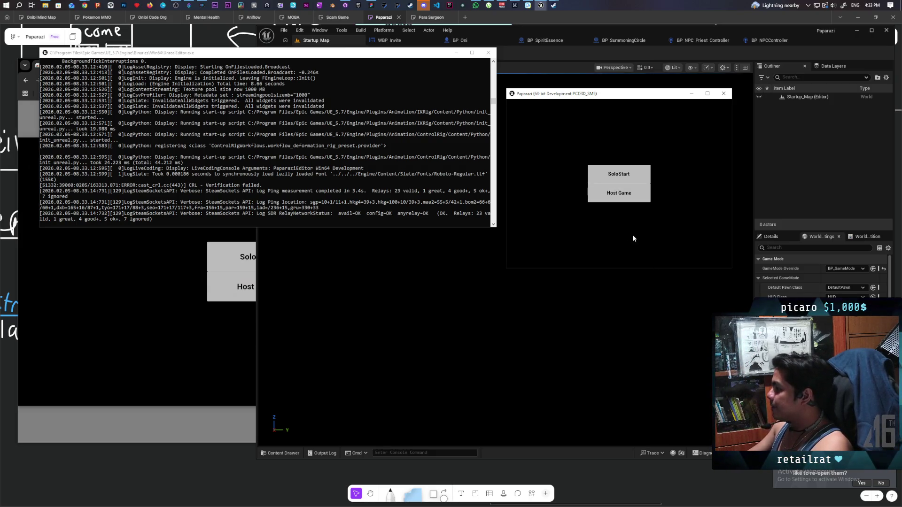
{"action": "left_click", "coordinate": [618, 197]}
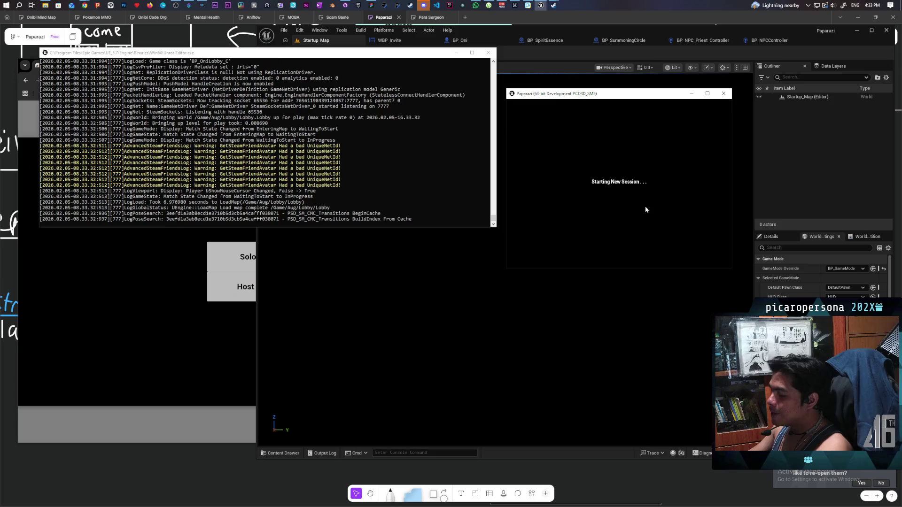
{"action": "left_click", "coordinate": [713, 115]}
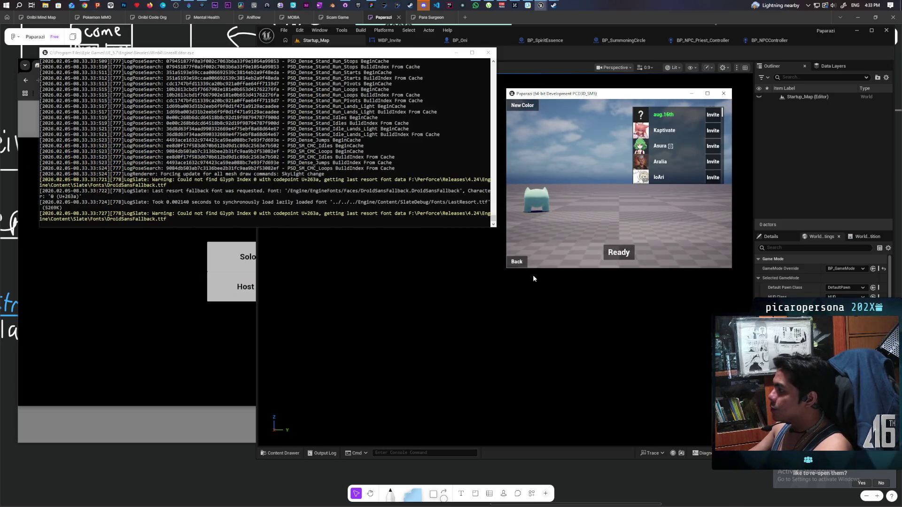
{"action": "left_click", "coordinate": [205, 292]}
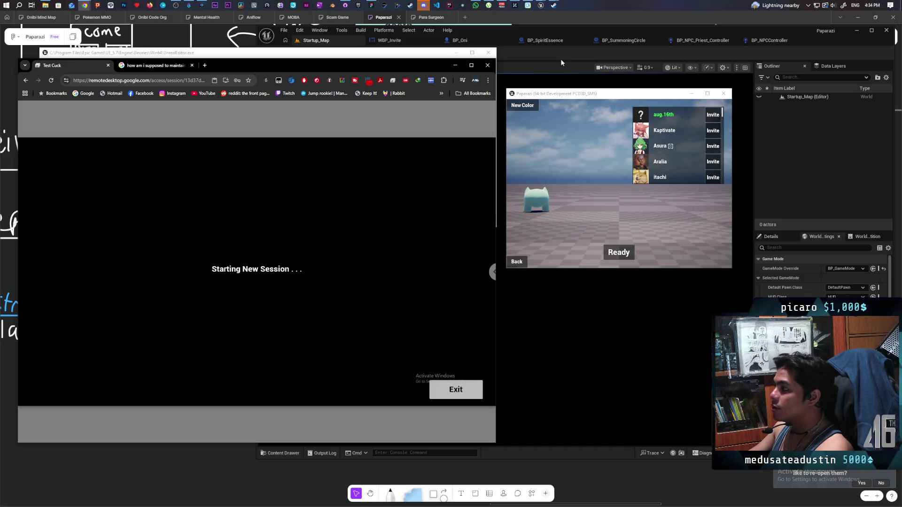
{"action": "left_click", "coordinate": [414, 53]}
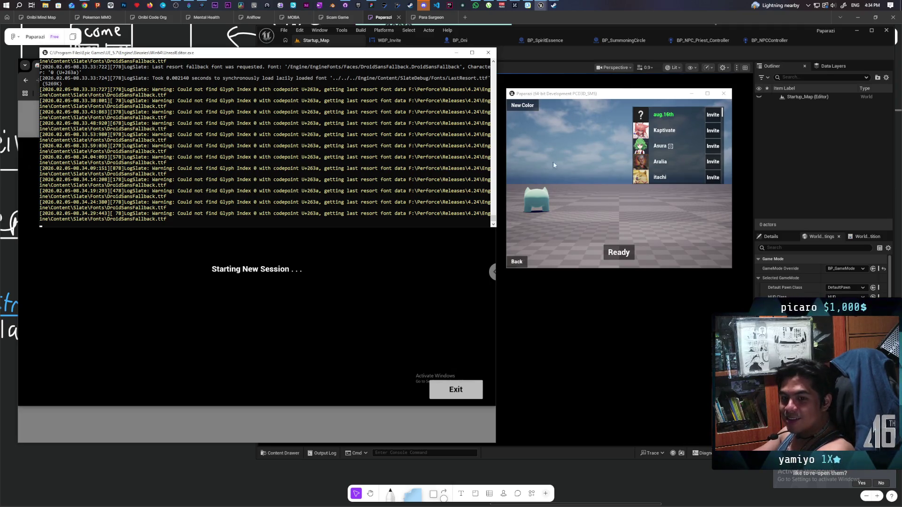
{"action": "left_click", "coordinate": [588, 62]}
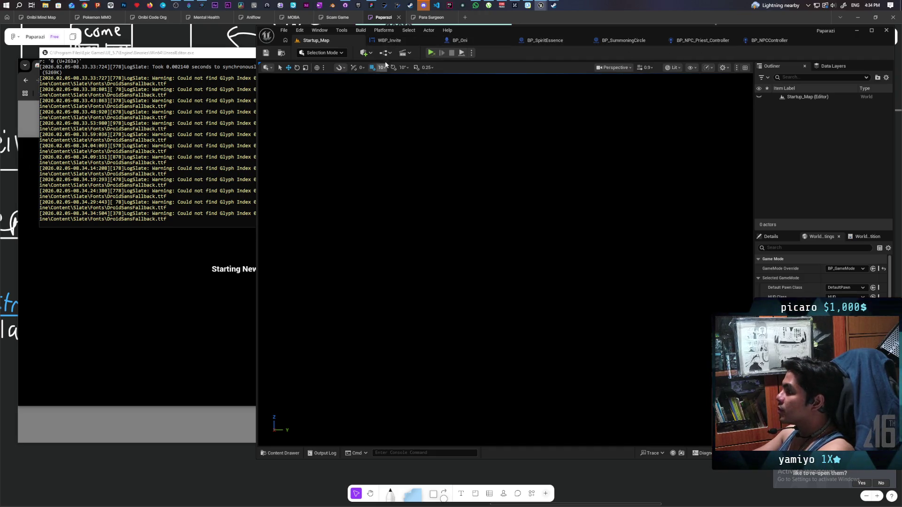
- Open the WBP_Invite Event Graph, zoom in, and pan to the session search loop
{"action": "left_click", "coordinate": [388, 40]}
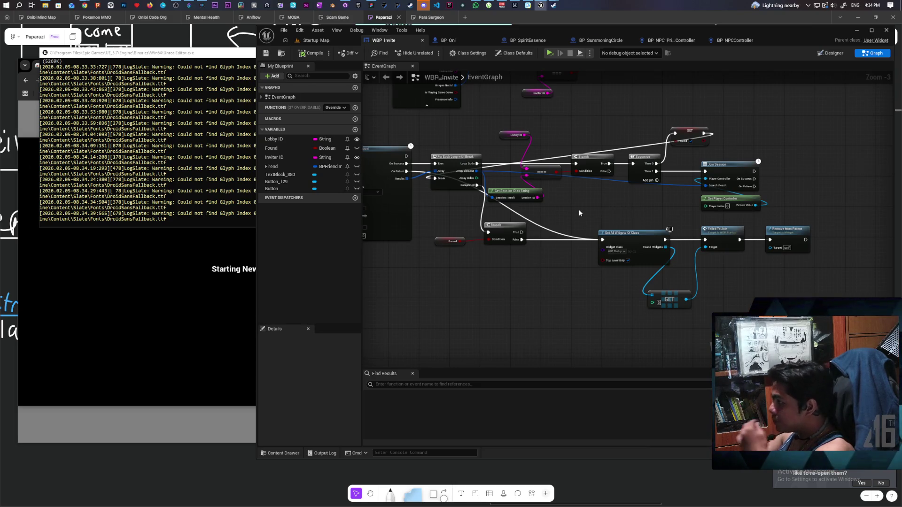
{"action": "scroll", "coordinate": [580, 213], "scroll_direction": "up", "scroll_amount": 3}
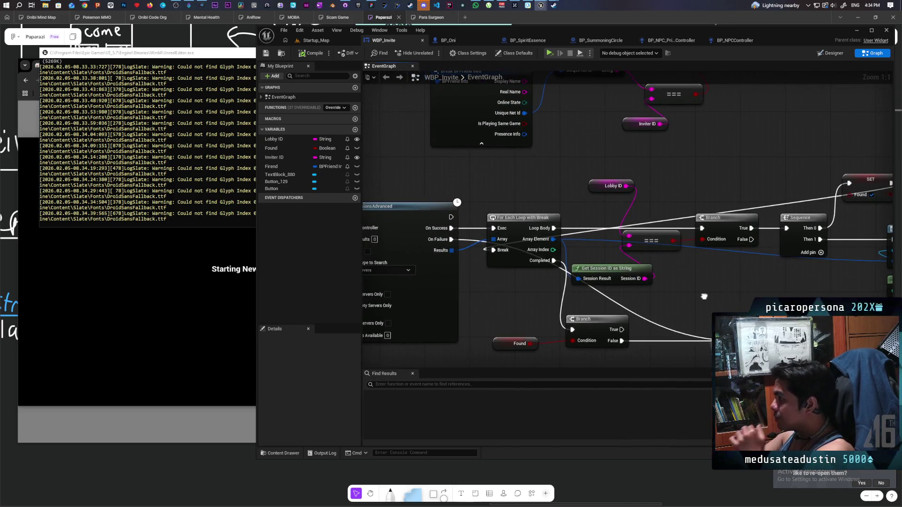
{"action": "mouse_move", "coordinate": [704, 296]}
{"action": "left_mouse_down"}
{"action": "mouse_move", "coordinate": [692, 252]}
{"action": "mouse_move", "coordinate": [597, 171]}
{"action": "left_mouse_up"}
{"action": "left_click", "coordinate": [424, 5]}
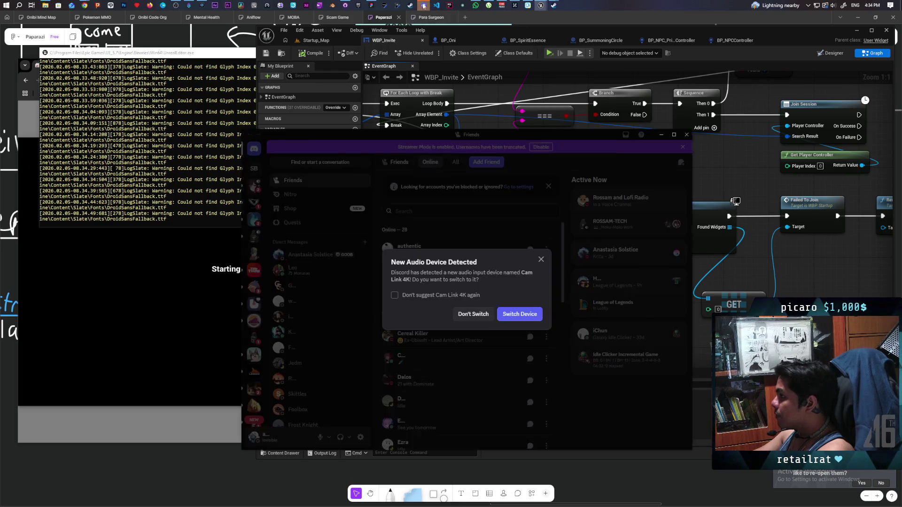
{"action": "left_click", "coordinate": [245, 158]}
{"action": "left_click", "coordinate": [319, 255]}
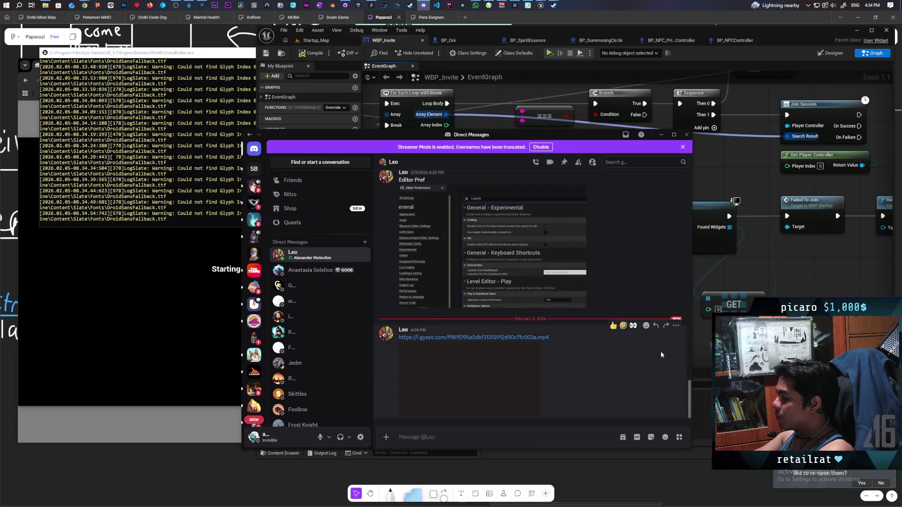
{"action": "left_click", "coordinate": [468, 377]}
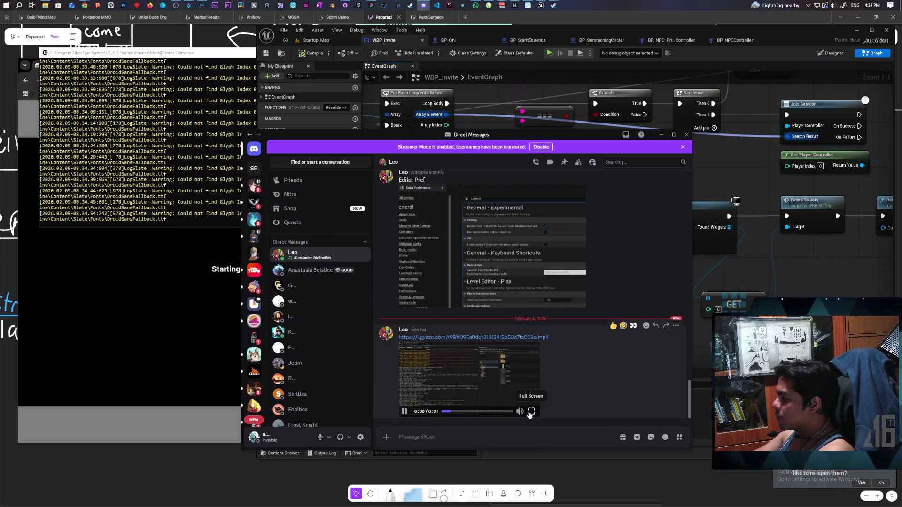
{"action": "left_click", "coordinate": [531, 412]}
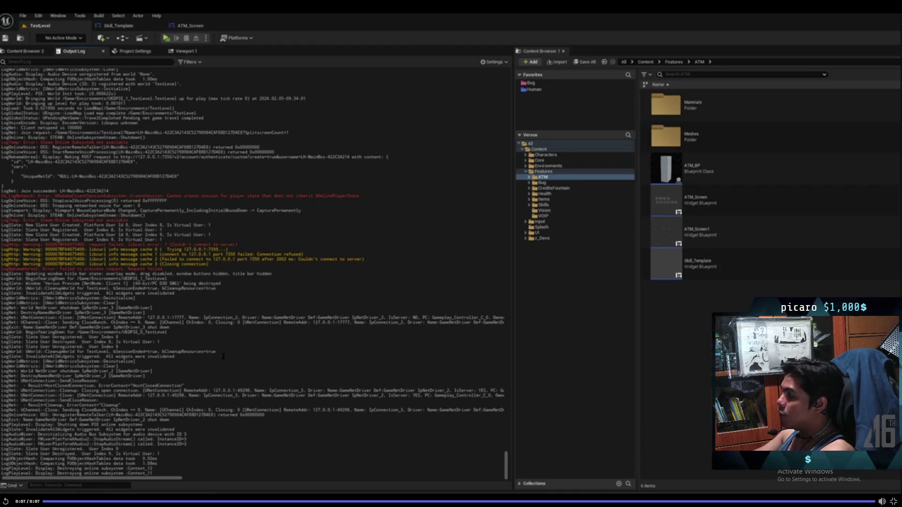
{"action": "key", "text": "Escape"}
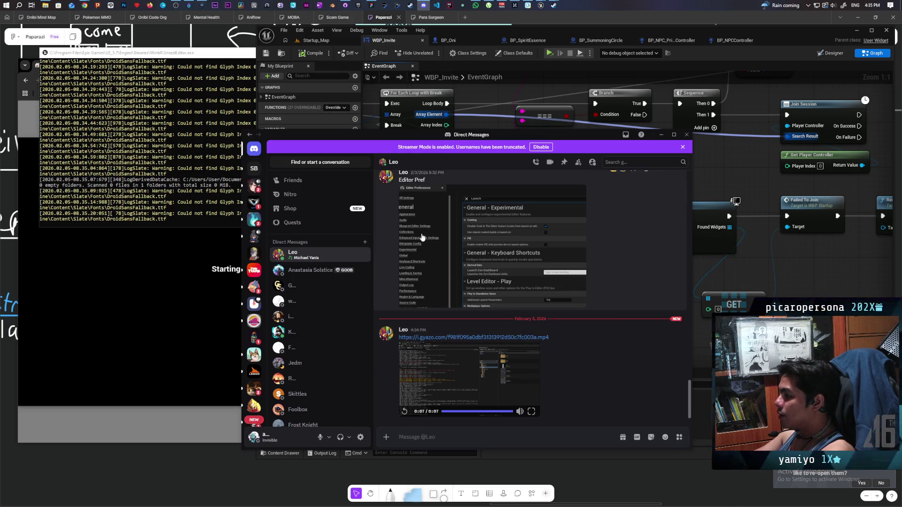
{"action": "left_click", "coordinate": [660, 136]}
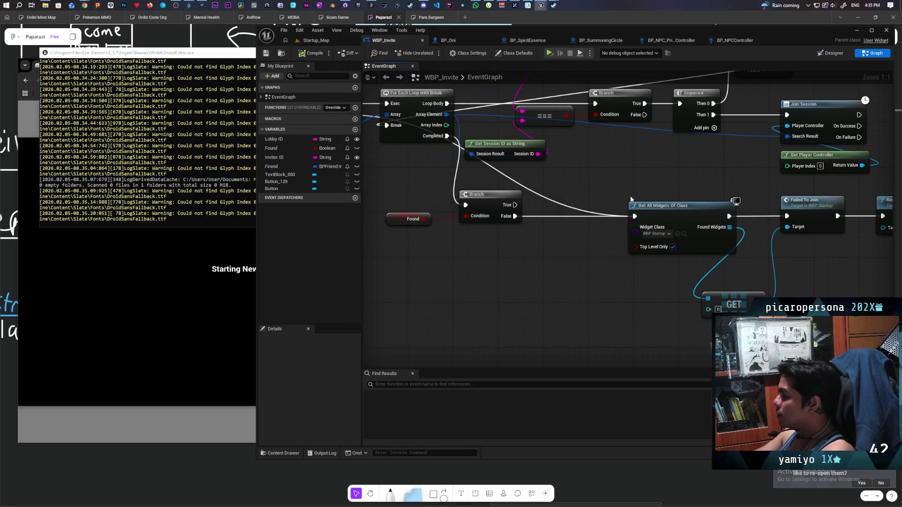
- Move Get Player Controller beside the Join Session node in WBP_Invite
{"action": "scroll", "coordinate": [551, 259], "scroll_direction": "down", "scroll_amount": 2}
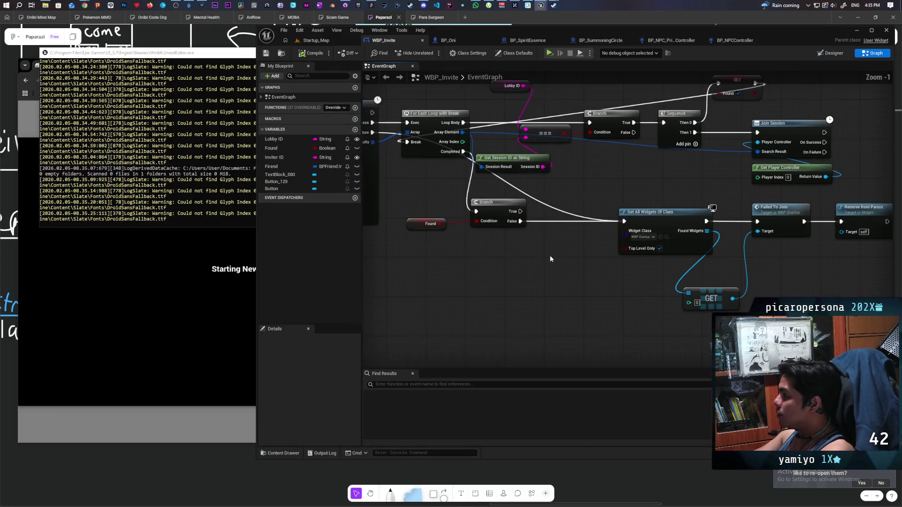
{"action": "mouse_move", "coordinate": [551, 259]}
{"action": "left_mouse_down"}
{"action": "mouse_move", "coordinate": [658, 300]}
{"action": "mouse_move", "coordinate": [817, 300]}
{"action": "left_mouse_up"}
{"action": "mouse_move", "coordinate": [583, 306]}
{"action": "left_mouse_down"}
{"action": "mouse_move", "coordinate": [655, 288]}
{"action": "mouse_move", "coordinate": [605, 296]}
{"action": "mouse_move", "coordinate": [512, 364]}
{"action": "mouse_move", "coordinate": [617, 230]}
{"action": "mouse_move", "coordinate": [574, 230]}
{"action": "left_mouse_up"}
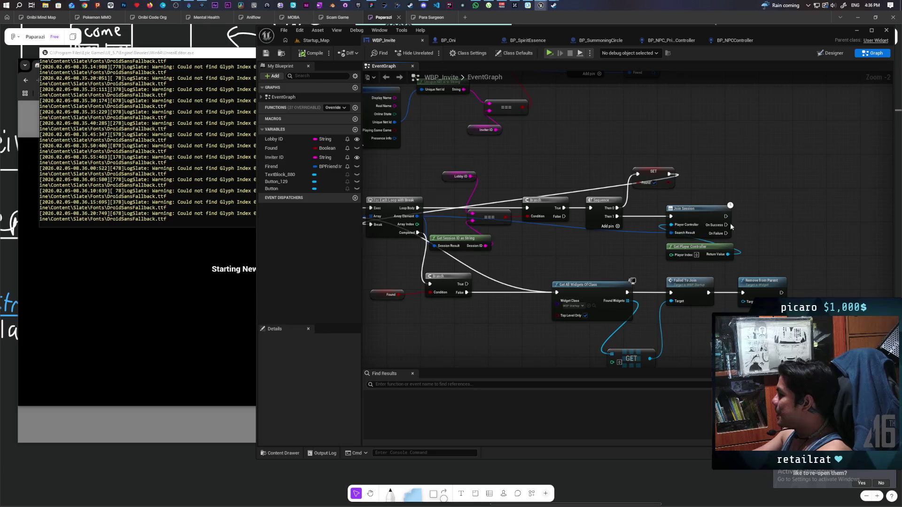
{"action": "left_click_drag", "start_coordinate": [570, 230], "coordinate": [403, 234]}
{"action": "scroll", "coordinate": [574, 234], "scroll_direction": "up", "scroll_amount": 2}
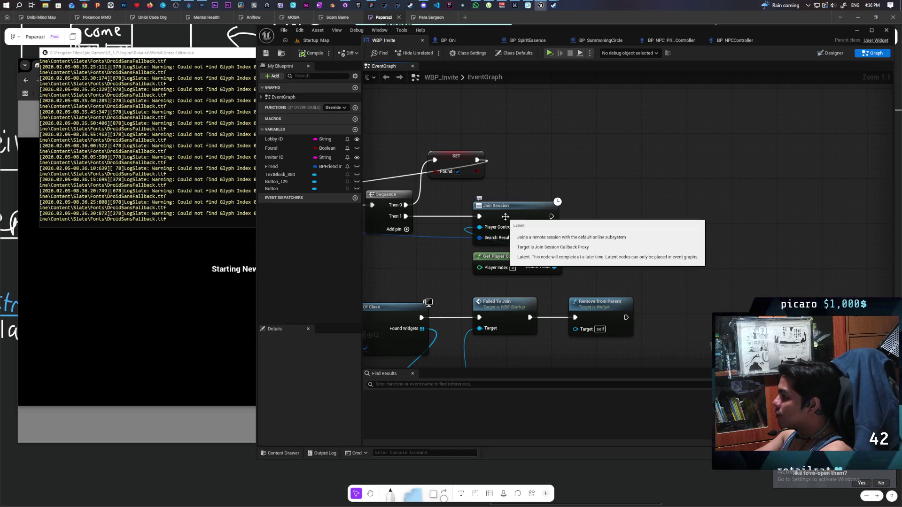
{"action": "left_click_drag", "start_coordinate": [544, 259], "coordinate": [443, 262]}
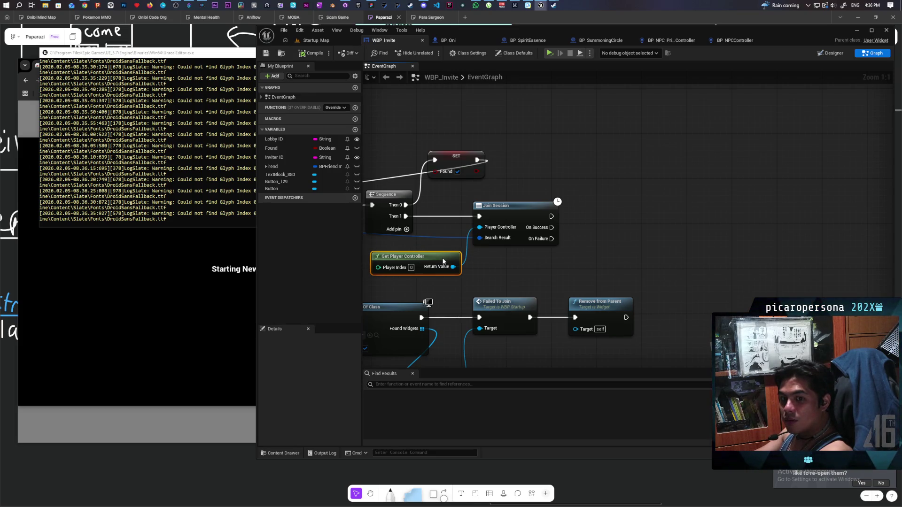
- Shift the failure nodes right, wire Join Session's On Failure to Get All Widgets Of Class, and save
{"action": "scroll", "coordinate": [525, 264], "scroll_direction": "down", "scroll_amount": 3}
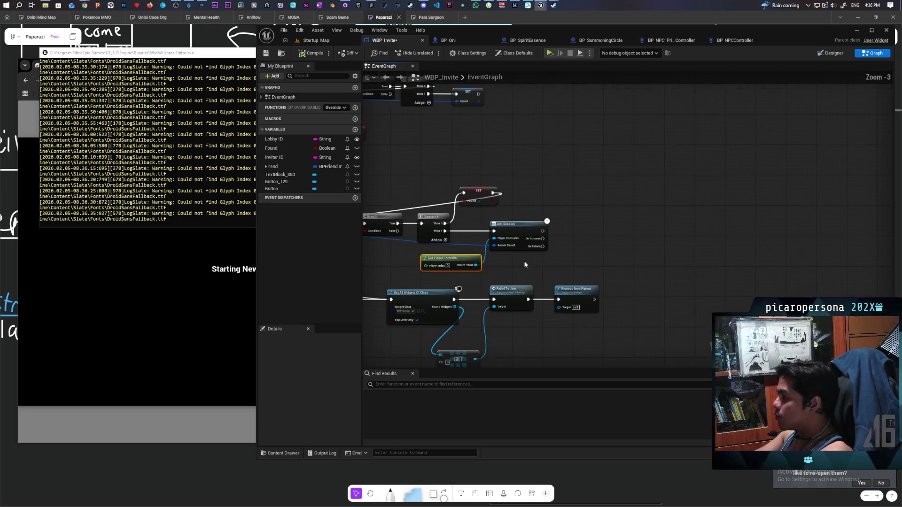
{"action": "scroll", "coordinate": [525, 265], "scroll_direction": "up", "scroll_amount": 1}
{"action": "mouse_move", "coordinate": [524, 264]}
{"action": "left_mouse_down"}
{"action": "mouse_move", "coordinate": [626, 260]}
{"action": "mouse_move", "coordinate": [660, 226]}
{"action": "mouse_move", "coordinate": [690, 228]}
{"action": "mouse_move", "coordinate": [597, 229]}
{"action": "left_mouse_up"}
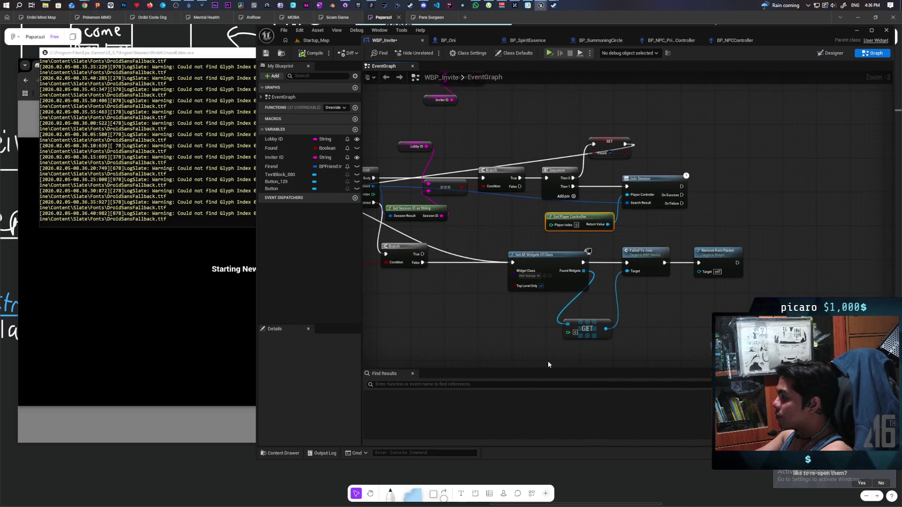
{"action": "left_click_drag", "start_coordinate": [548, 365], "coordinate": [752, 257]}
{"action": "left_click_drag", "start_coordinate": [557, 264], "coordinate": [730, 264]}
{"action": "left_click", "coordinate": [705, 235]}
{"action": "left_click_drag", "start_coordinate": [681, 203], "coordinate": [686, 261]}
{"action": "mouse_move", "coordinate": [650, 296]}
{"action": "left_mouse_down"}
{"action": "mouse_move", "coordinate": [489, 272]}
{"action": "mouse_move", "coordinate": [570, 284]}
{"action": "mouse_move", "coordinate": [779, 263]}
{"action": "mouse_move", "coordinate": [523, 256]}
{"action": "left_mouse_up"}
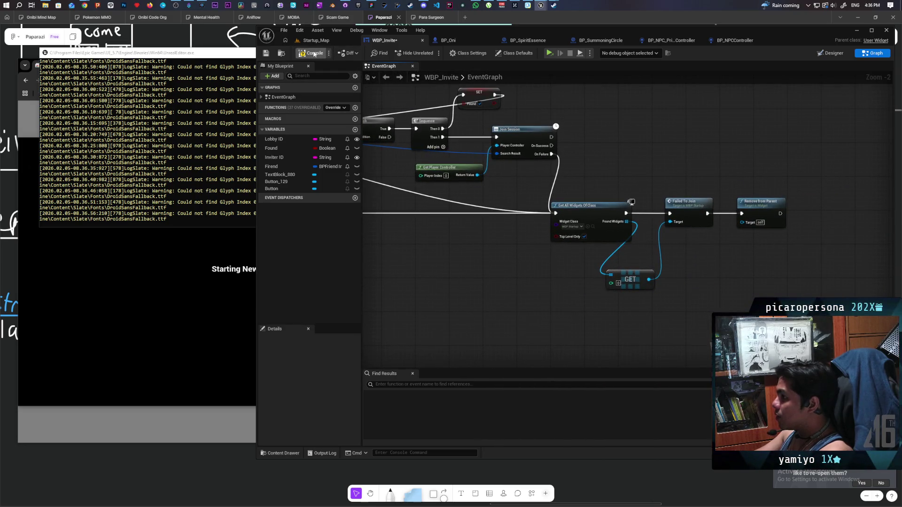
{"action": "key", "text": "ctrl+s"}
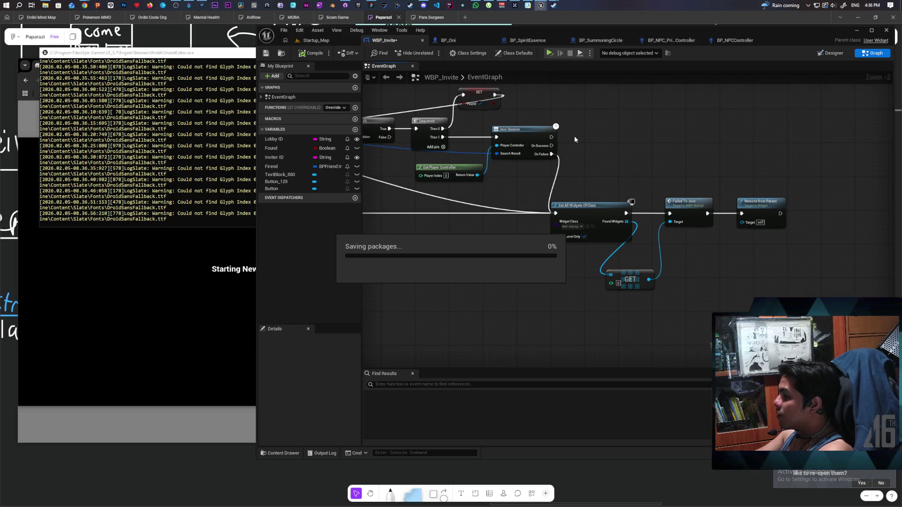
- Close the old running Paparazi game window
{"action": "left_click", "coordinate": [184, 308]}
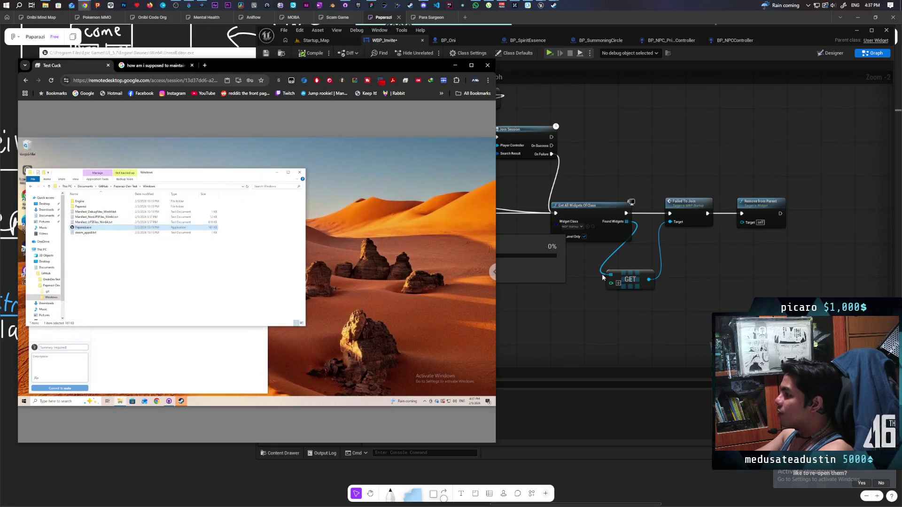
{"action": "left_click", "coordinate": [533, 4]}
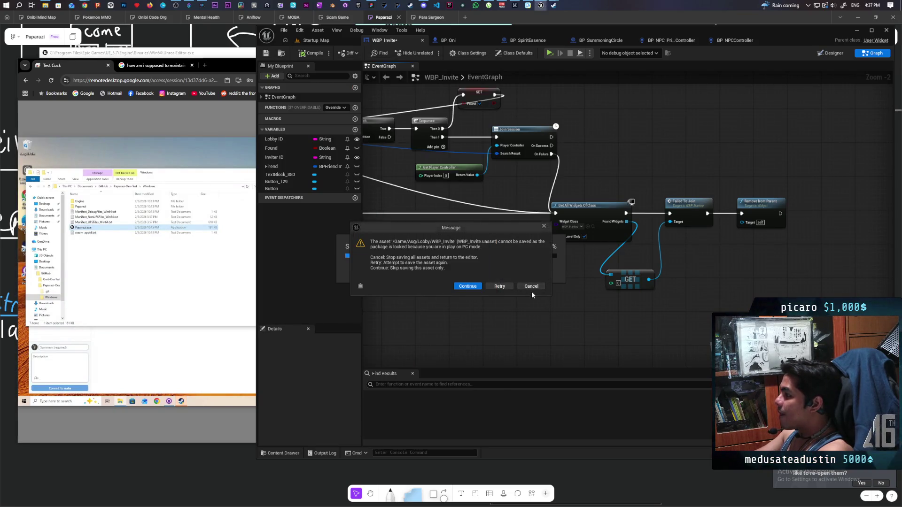
{"action": "mouse_move", "coordinate": [541, 5]}
{"action": "left_click", "coordinate": [611, 36]}
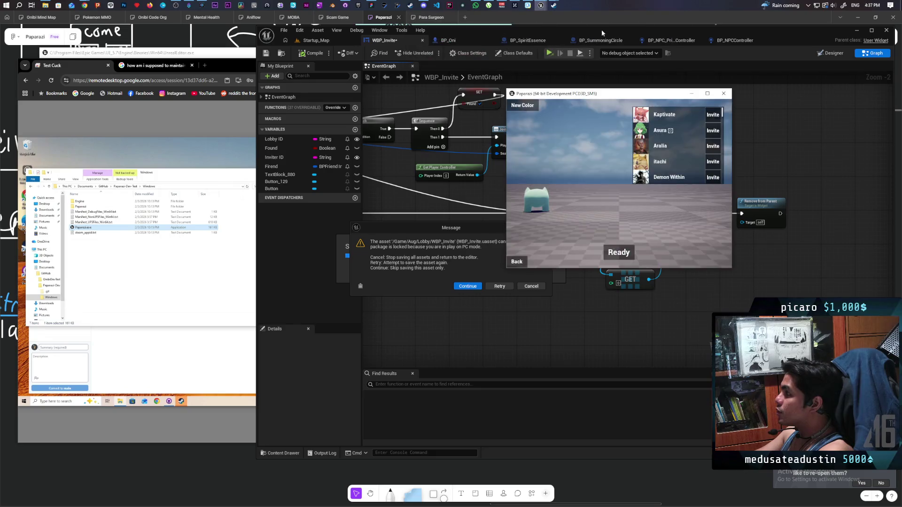
{"action": "left_click", "coordinate": [723, 93]}
- Skip the locked WBP_Invite save, dismiss its error log, and play Startup_Map again
{"action": "mouse_move", "coordinate": [542, 6]}
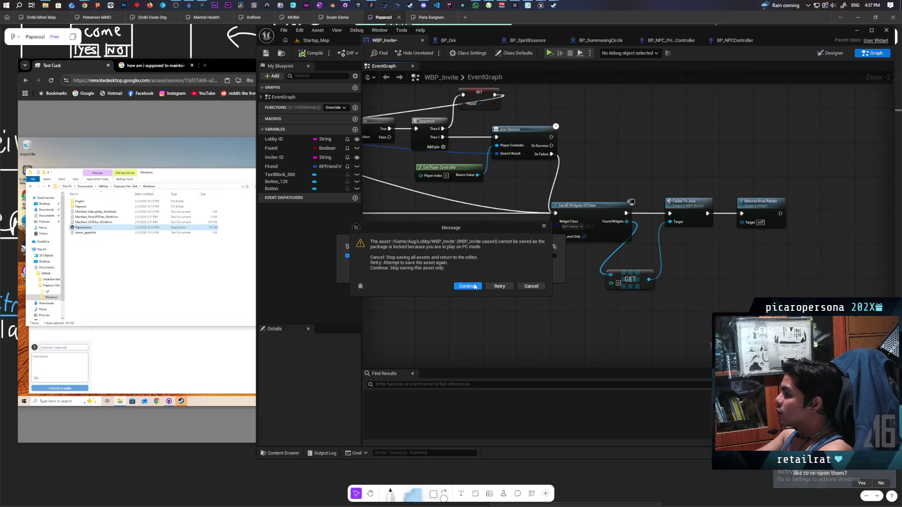
{"action": "left_click", "coordinate": [467, 286]}
{"action": "left_click", "coordinate": [489, 276]}
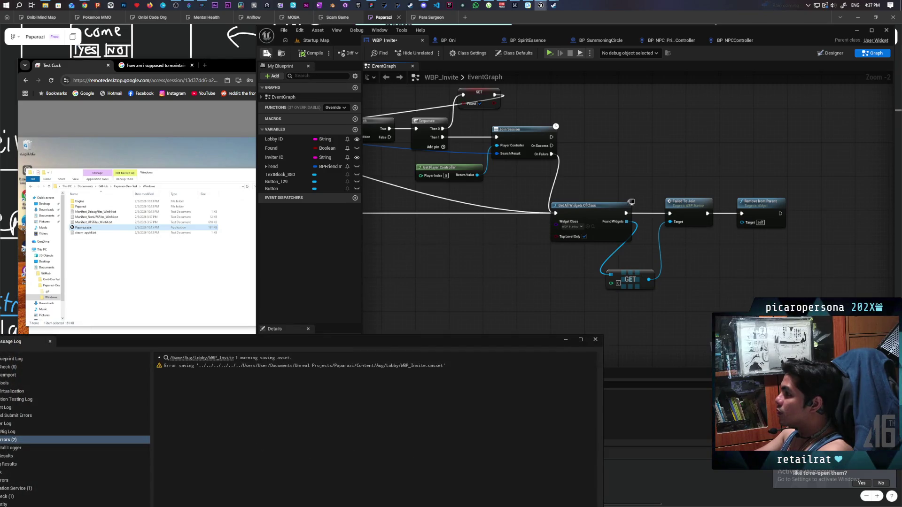
{"action": "left_click", "coordinate": [595, 339]}
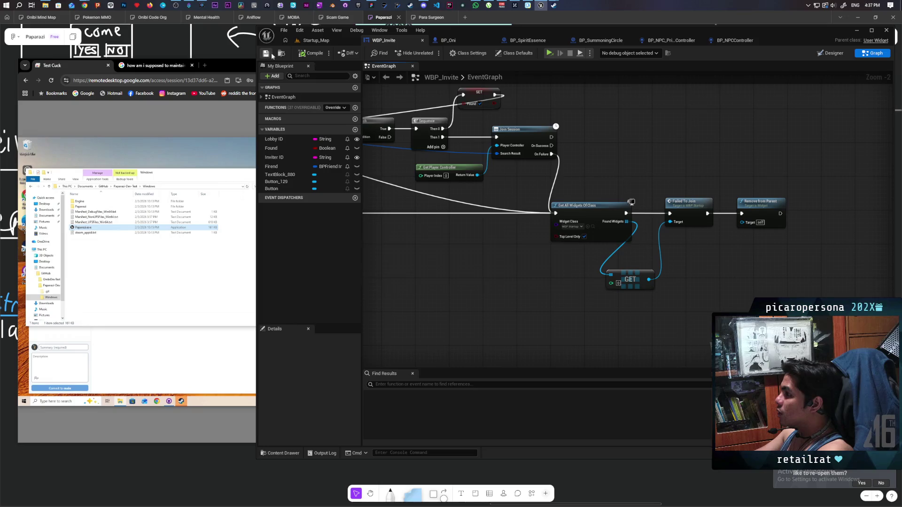
{"action": "left_click", "coordinate": [331, 41]}
{"action": "left_click", "coordinate": [429, 53]}
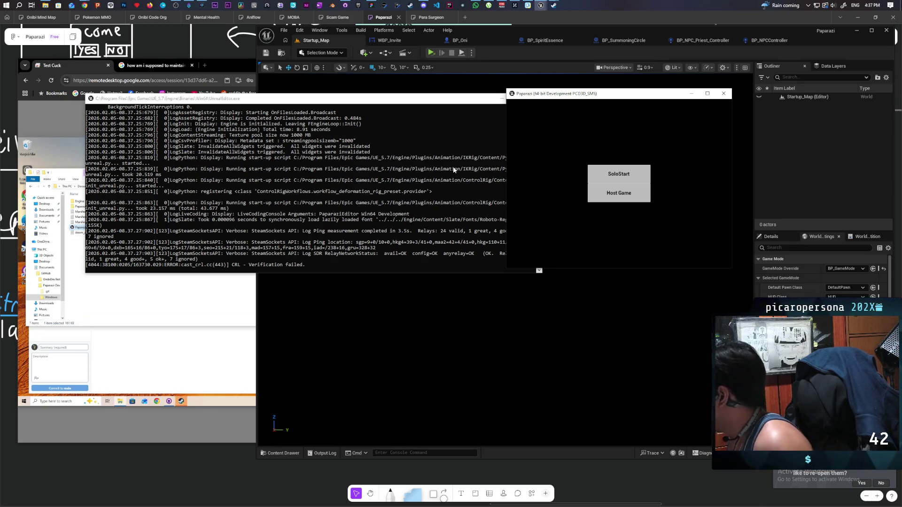
- Launch Paparazi.exe on the remote PC and host a new lobby
{"action": "left_click", "coordinate": [167, 302]}
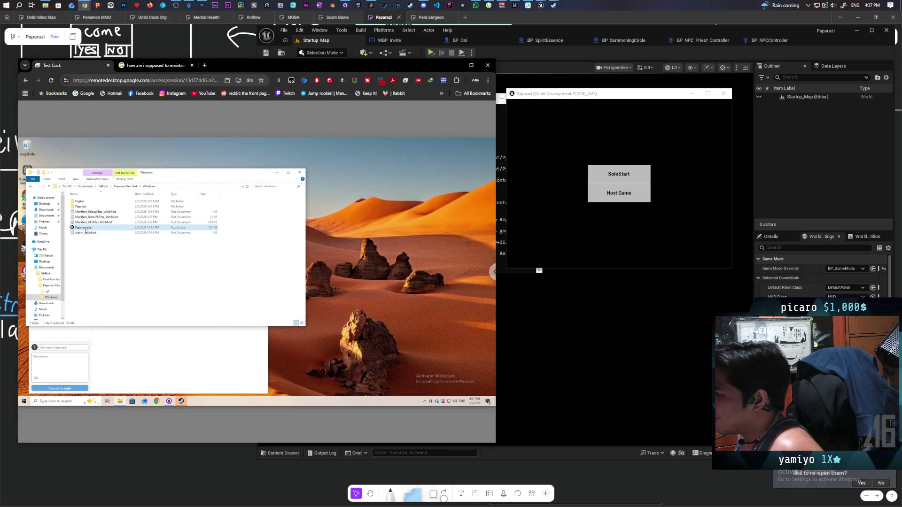
{"action": "double_click", "coordinate": [86, 232]}
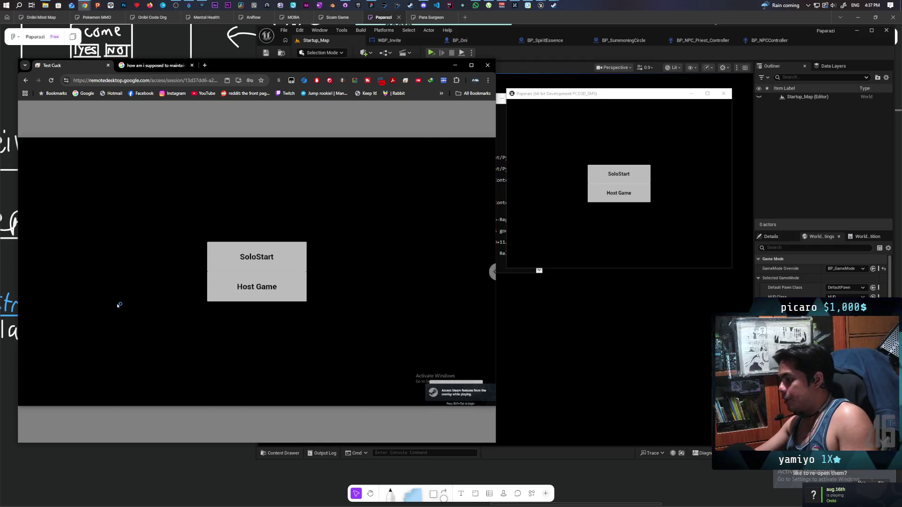
{"action": "left_click", "coordinate": [267, 296]}
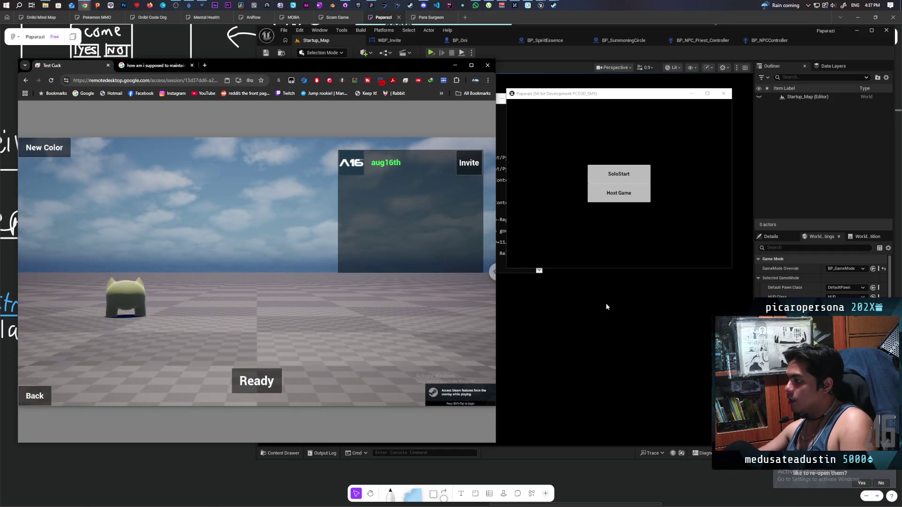
- Accept the lobby invite locally, start the match, then quit the game
{"action": "left_click", "coordinate": [596, 246]}
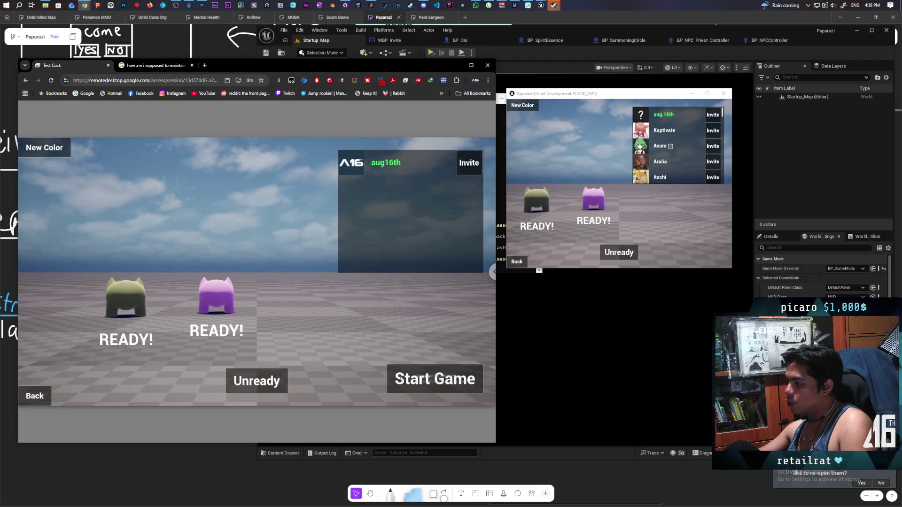
{"action": "left_click", "coordinate": [434, 379]}
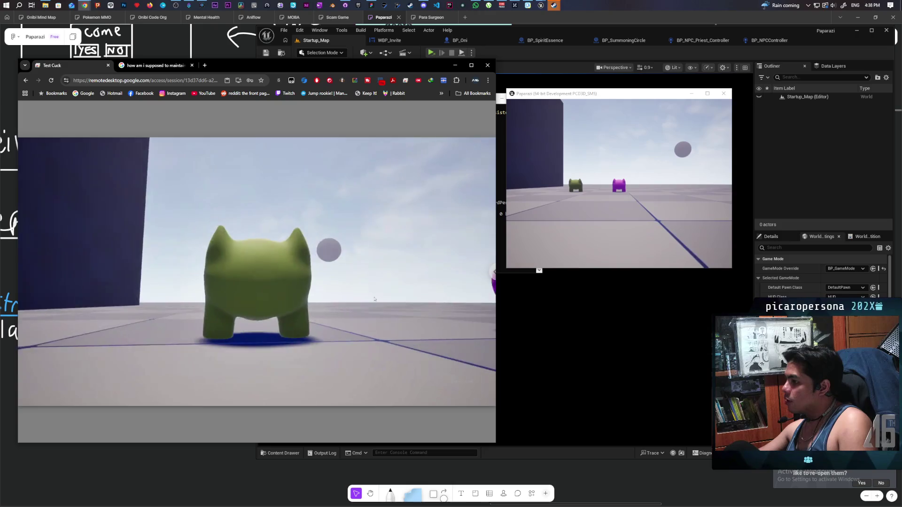
{"action": "key", "text": "Escape"}
{"action": "left_click", "coordinate": [257, 304]}
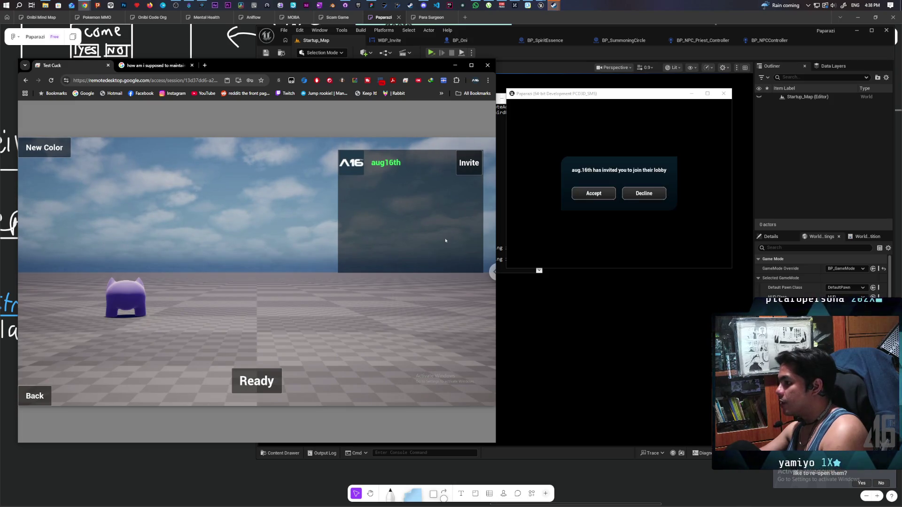
- Accept the host's invite twice, dismissing 'Failed to join session', then bring up the engine log
{"action": "left_click", "coordinate": [591, 193]}
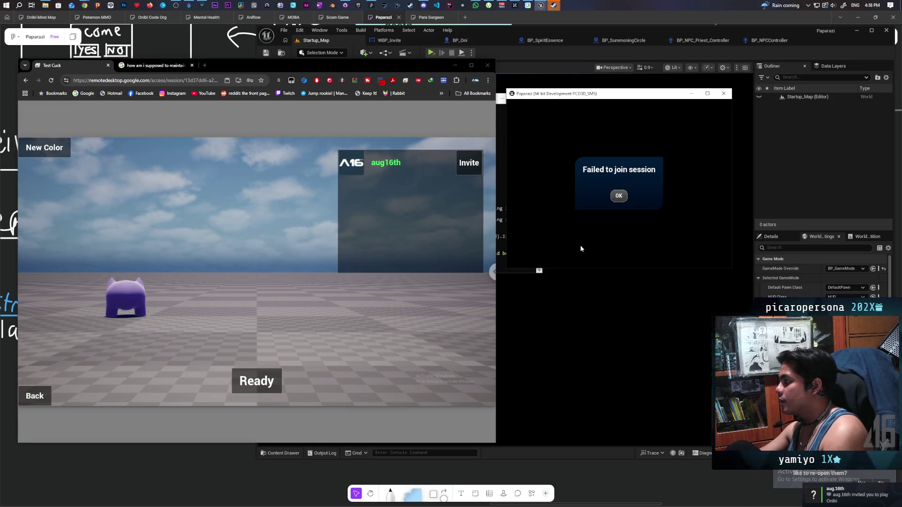
{"action": "left_click", "coordinate": [619, 197]}
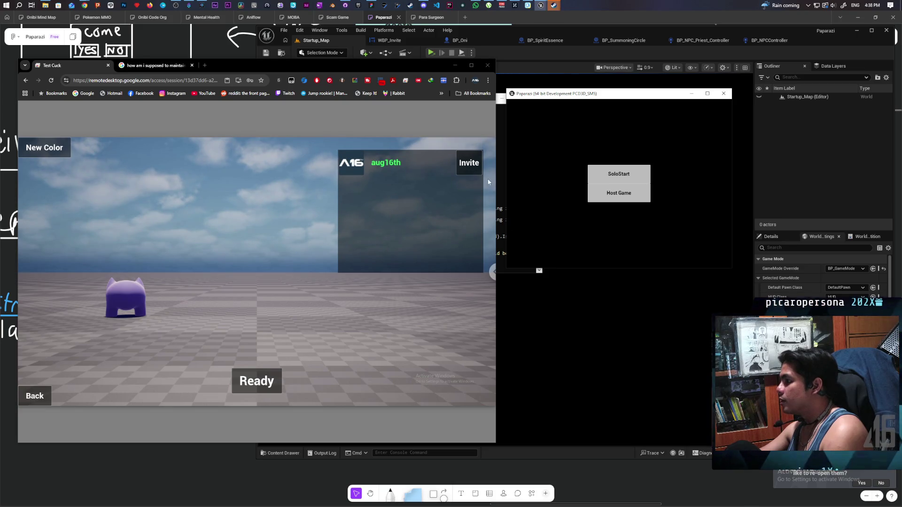
{"action": "left_click", "coordinate": [594, 195]}
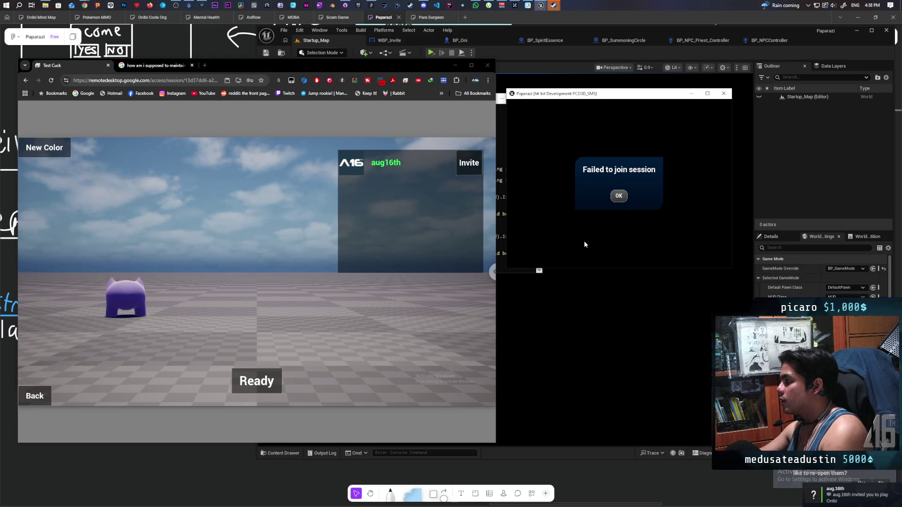
{"action": "left_click", "coordinate": [501, 269]}
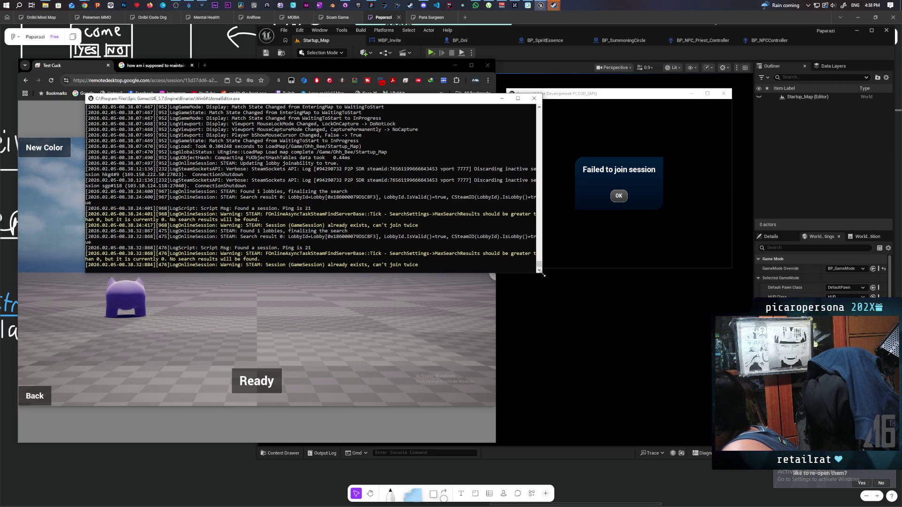
- Enlarge the log to read the 'can't join twice' error, dismiss the failure, and close the game
{"action": "mouse_move", "coordinate": [542, 275]}
{"action": "left_mouse_down"}
{"action": "mouse_move", "coordinate": [560, 290]}
{"action": "mouse_move", "coordinate": [671, 312]}
{"action": "mouse_move", "coordinate": [728, 293]}
{"action": "left_mouse_up"}
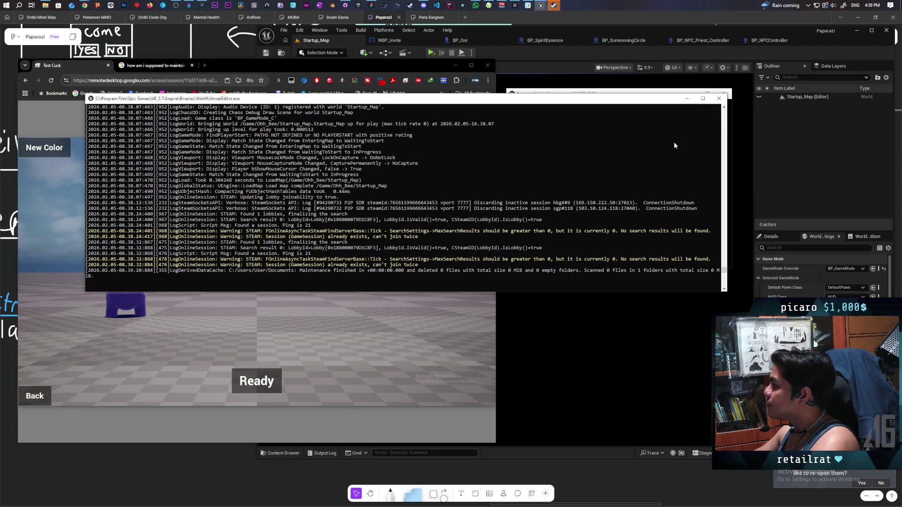
{"action": "left_click", "coordinate": [719, 108]}
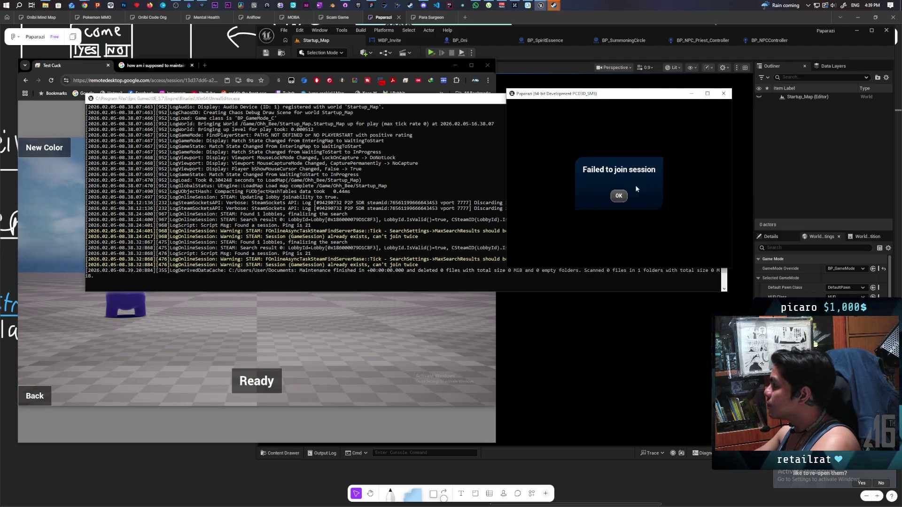
{"action": "left_click", "coordinate": [620, 196]}
{"action": "left_click", "coordinate": [724, 95]}
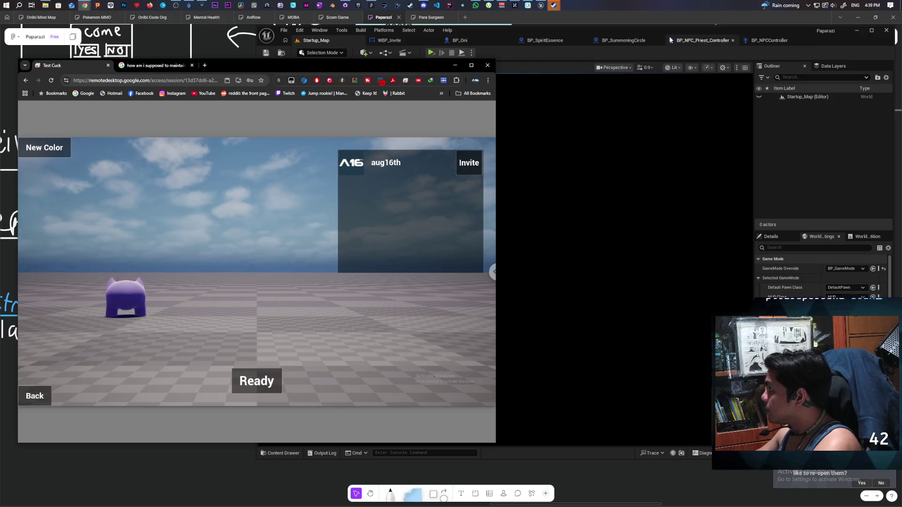
- Make room before Join Session by shifting its nodes right and Get Player Controller left
{"action": "left_click", "coordinate": [399, 40]}
{"action": "mouse_move", "coordinate": [593, 278]}
{"action": "left_mouse_down"}
{"action": "mouse_move", "coordinate": [595, 294]}
{"action": "mouse_move", "coordinate": [558, 302]}
{"action": "mouse_move", "coordinate": [534, 235]}
{"action": "mouse_move", "coordinate": [460, 251]}
{"action": "left_mouse_up"}
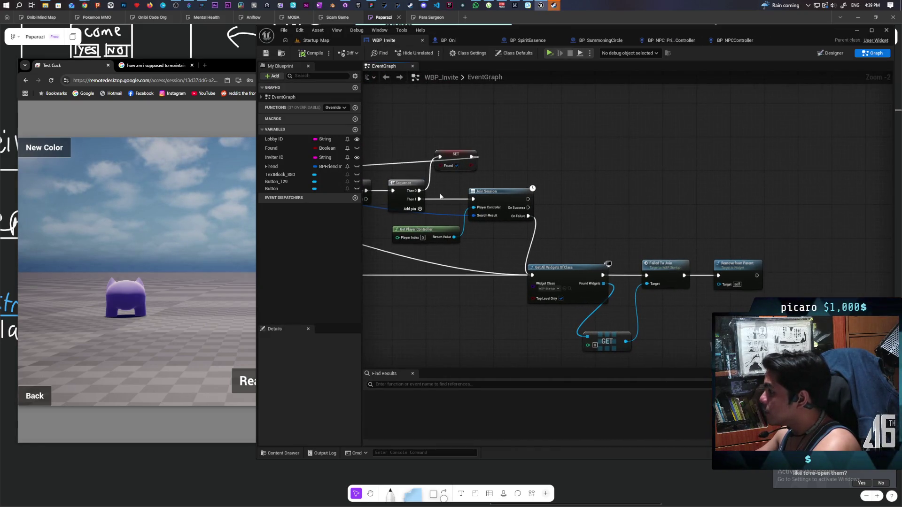
{"action": "mouse_move", "coordinate": [442, 189]}
{"action": "left_mouse_down"}
{"action": "mouse_move", "coordinate": [729, 353]}
{"action": "mouse_move", "coordinate": [726, 359]}
{"action": "left_mouse_up"}
{"action": "left_click_drag", "start_coordinate": [501, 129], "coordinate": [615, 129]}
{"action": "mouse_move", "coordinate": [610, 160]}
{"action": "left_mouse_down"}
{"action": "mouse_move", "coordinate": [625, 258]}
{"action": "mouse_move", "coordinate": [447, 276]}
{"action": "mouse_move", "coordinate": [470, 261]}
{"action": "left_mouse_up"}
- Add Destroy Session on Sequence Then 1, with both its outputs leading into Join Session
{"action": "left_click", "coordinate": [625, 258]}
{"action": "type", "text": "destro"}
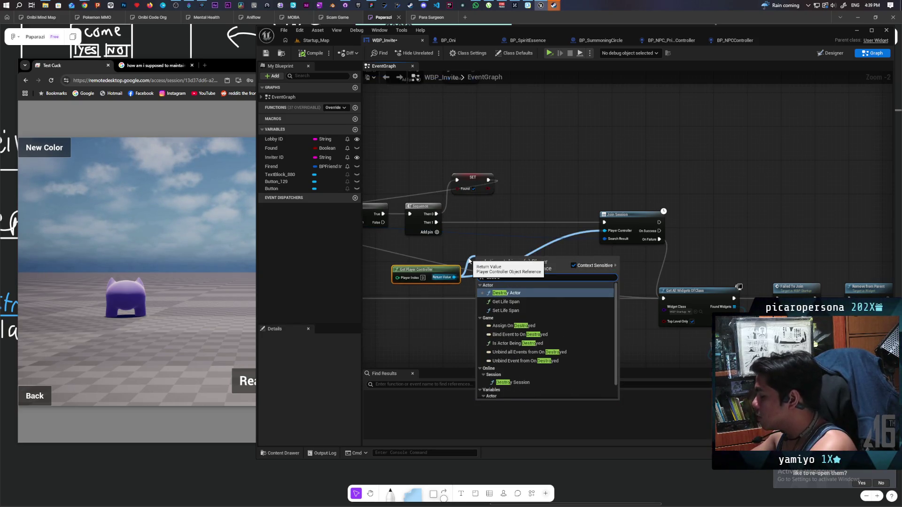
{"action": "left_click", "coordinate": [515, 383]}
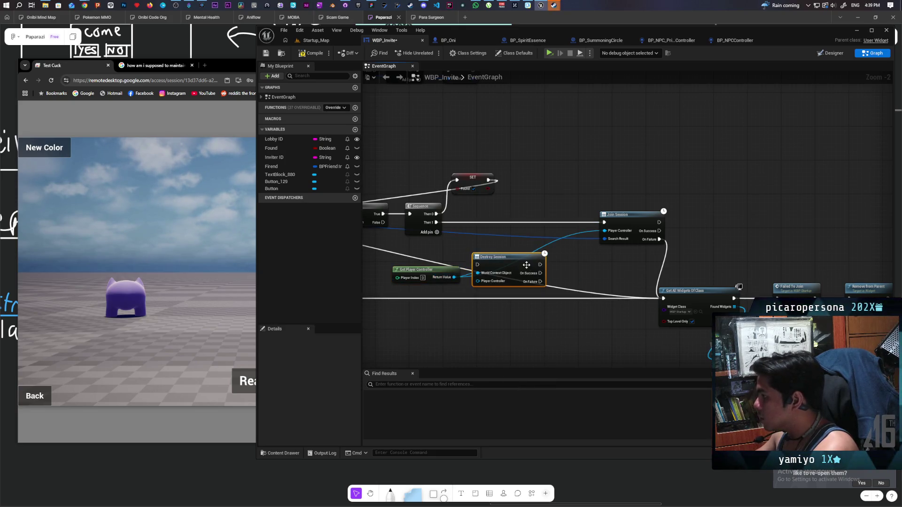
{"action": "left_click_drag", "start_coordinate": [526, 265], "coordinate": [507, 223]}
{"action": "left_click_drag", "start_coordinate": [436, 223], "coordinate": [469, 222]}
{"action": "left_click_drag", "start_coordinate": [532, 239], "coordinate": [610, 223]}
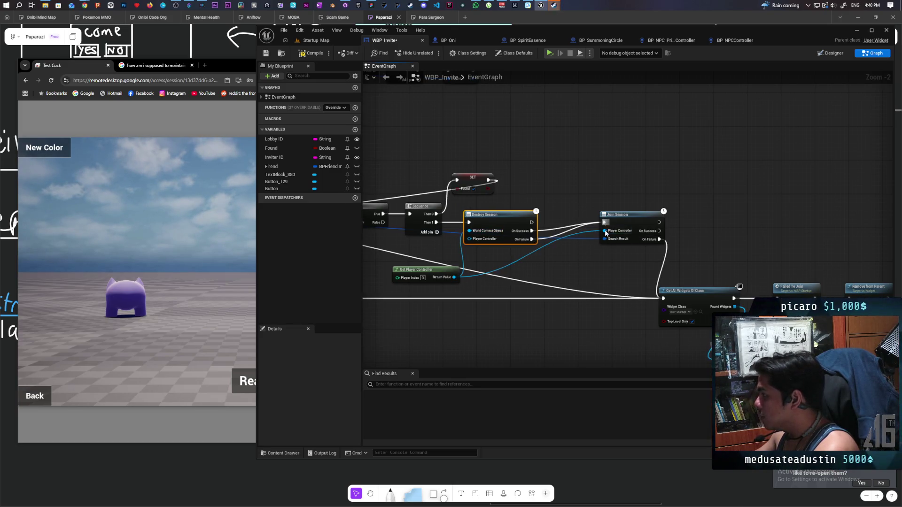
{"action": "left_click_drag", "start_coordinate": [610, 266], "coordinate": [528, 235]}
{"action": "left_click_drag", "start_coordinate": [547, 184], "coordinate": [517, 200]}
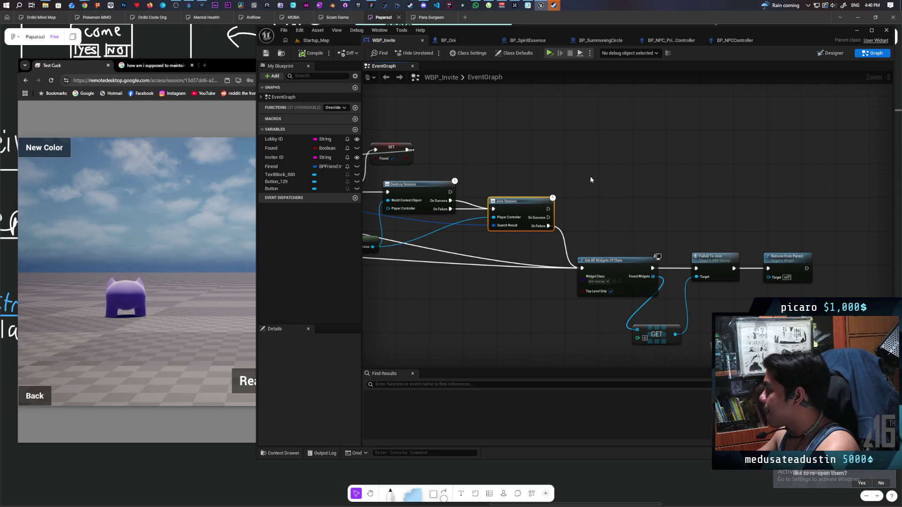
- Set FindSessionsAdvanced's Max Results to -1 and compile WBP_Invite
{"action": "scroll", "coordinate": [562, 172], "scroll_direction": "down", "scroll_amount": 3}
{"action": "scroll", "coordinate": [659, 236], "scroll_direction": "up", "scroll_amount": 5}
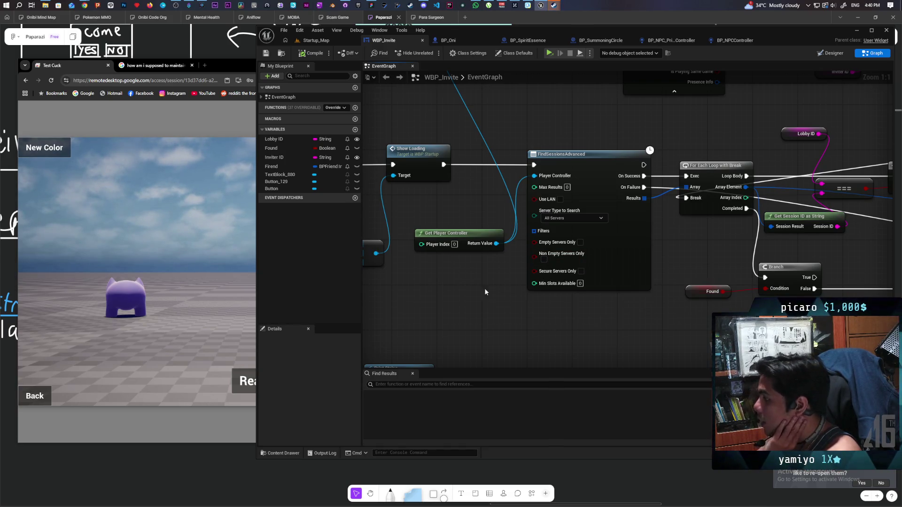
{"action": "left_click_drag", "start_coordinate": [521, 242], "coordinate": [447, 231]}
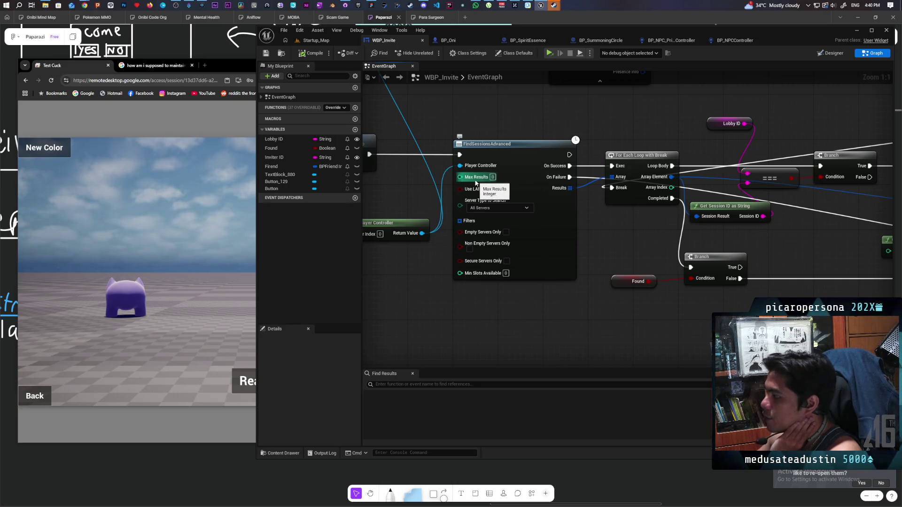
{"action": "left_click_drag", "start_coordinate": [602, 145], "coordinate": [645, 236]}
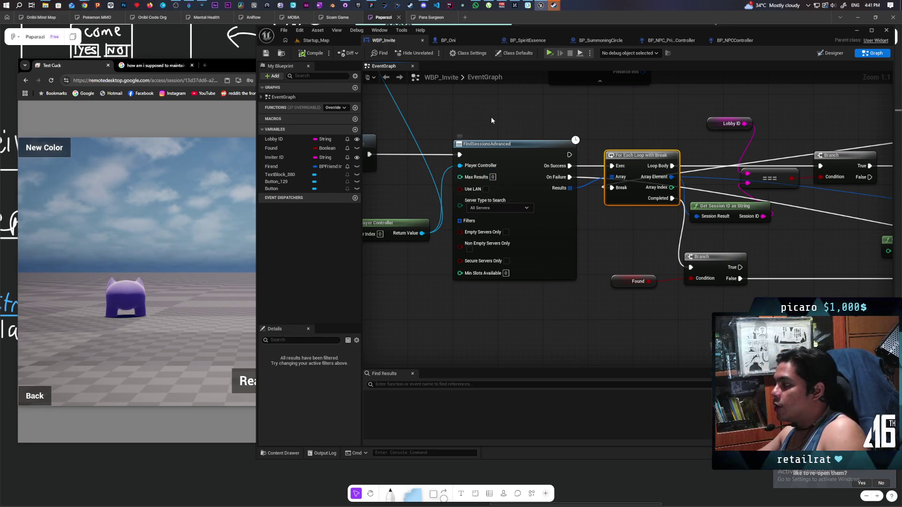
{"action": "mouse_move", "coordinate": [472, 122]}
{"action": "left_mouse_down"}
{"action": "mouse_move", "coordinate": [539, 278]}
{"action": "mouse_move", "coordinate": [541, 308]}
{"action": "mouse_move", "coordinate": [475, 125]}
{"action": "mouse_move", "coordinate": [539, 296]}
{"action": "left_mouse_up"}
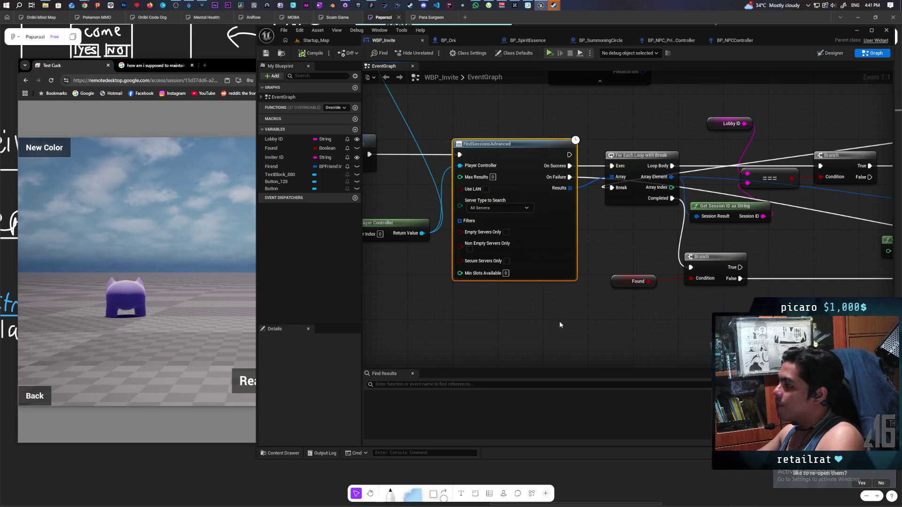
{"action": "left_click", "coordinate": [499, 118]}
{"action": "mouse_move", "coordinate": [495, 118]}
{"action": "left_mouse_down"}
{"action": "mouse_move", "coordinate": [802, 230]}
{"action": "mouse_move", "coordinate": [789, 224]}
{"action": "mouse_move", "coordinate": [766, 243]}
{"action": "left_mouse_up"}
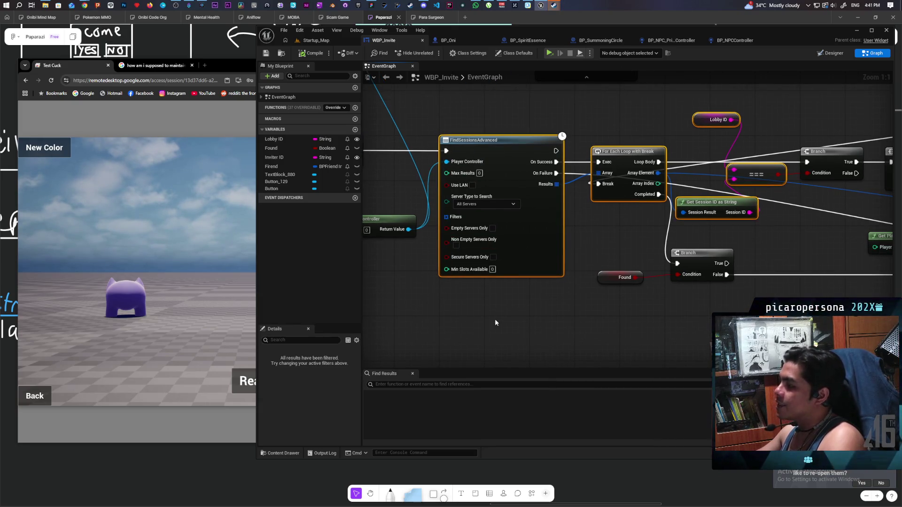
{"action": "left_click_drag", "start_coordinate": [470, 121], "coordinate": [523, 314]}
{"action": "left_click", "coordinate": [513, 302]}
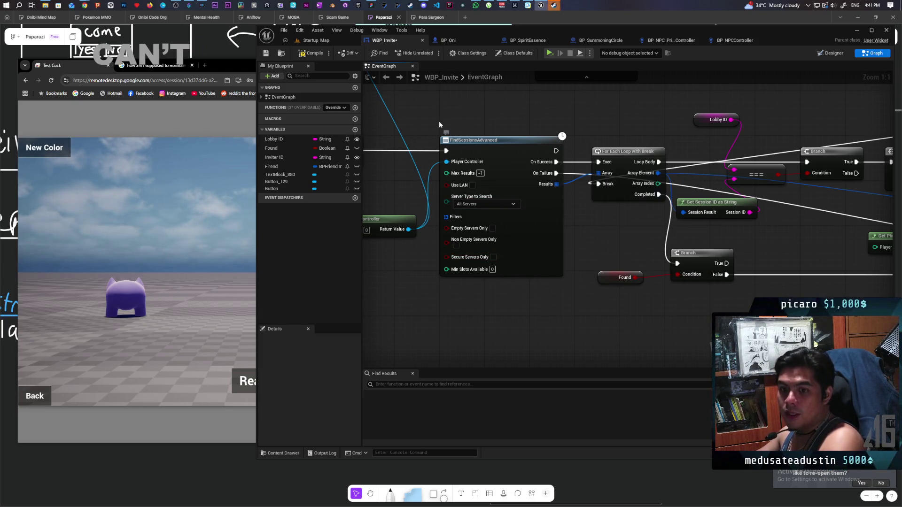
{"action": "left_click", "coordinate": [323, 54]}
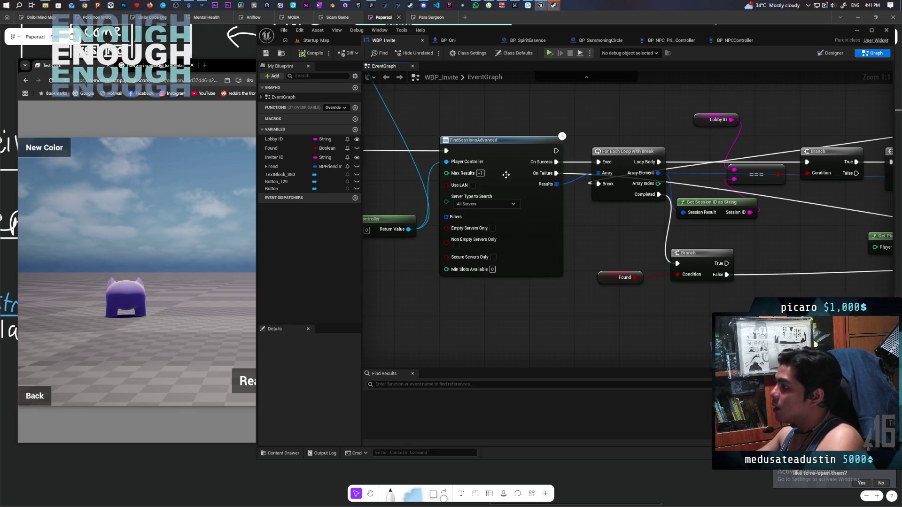
{"action": "mouse_move", "coordinate": [518, 213]}
{"action": "left_mouse_down"}
{"action": "mouse_move", "coordinate": [504, 251]}
{"action": "mouse_move", "coordinate": [577, 251]}
{"action": "left_mouse_up"}
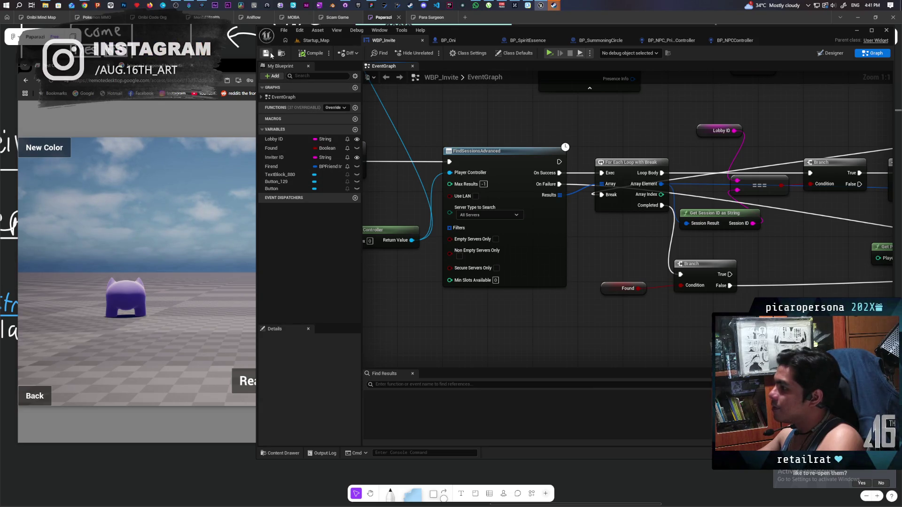
- Drag a wire from For Each Loop's Array Element toward the lower Branch node
{"action": "scroll", "coordinate": [621, 234], "scroll_direction": "down", "scroll_amount": 2}
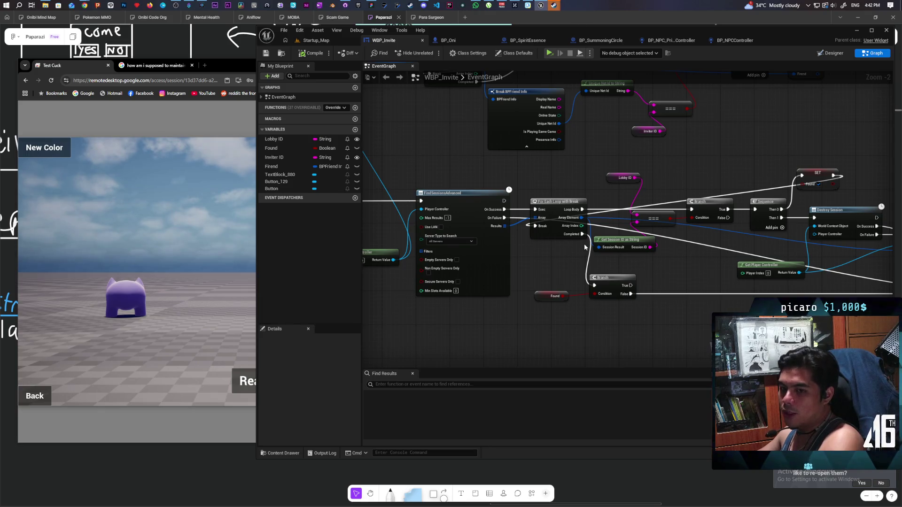
{"action": "scroll", "coordinate": [502, 226], "scroll_direction": "up", "scroll_amount": 2}
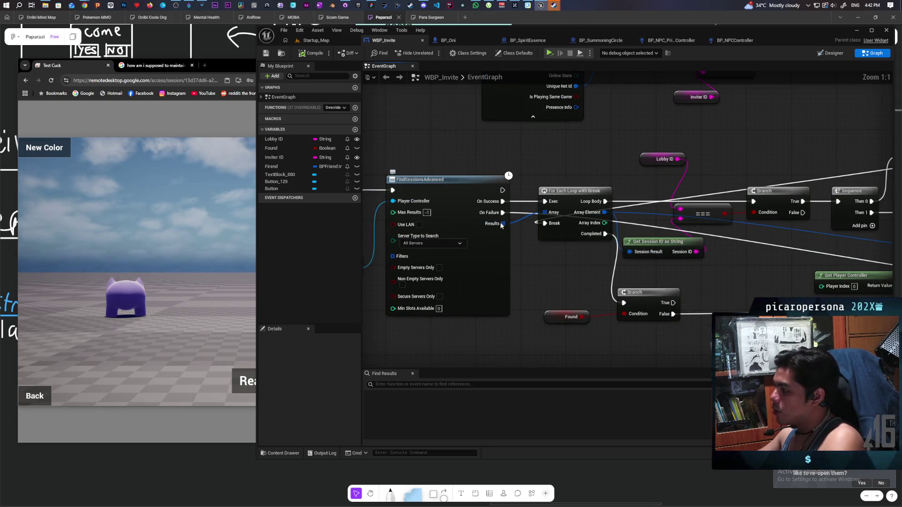
{"action": "left_click_drag", "start_coordinate": [466, 270], "coordinate": [542, 249]}
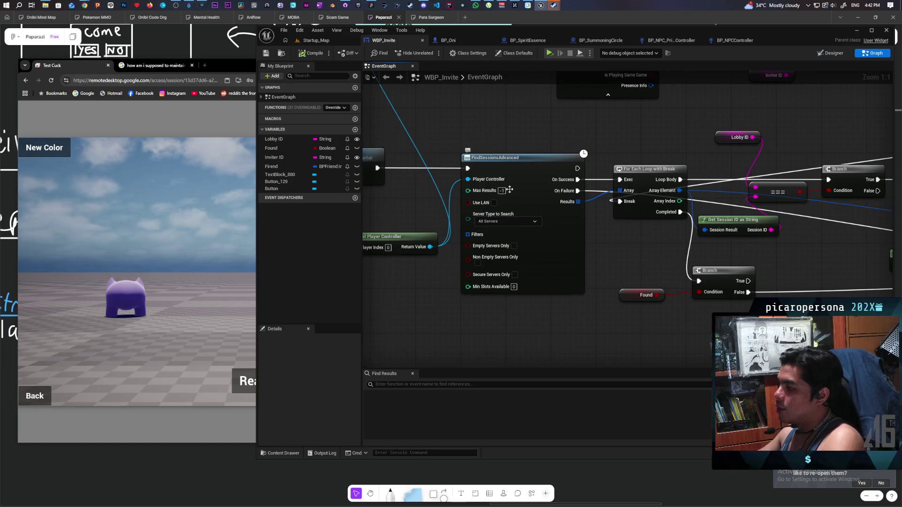
{"action": "mouse_move", "coordinate": [485, 130]}
{"action": "left_mouse_down"}
{"action": "mouse_move", "coordinate": [531, 331]}
{"action": "mouse_move", "coordinate": [368, 369]}
{"action": "left_mouse_up"}
{"action": "mouse_move", "coordinate": [357, 157]}
{"action": "left_mouse_down"}
{"action": "mouse_move", "coordinate": [641, 292]}
{"action": "mouse_move", "coordinate": [557, 295]}
{"action": "mouse_move", "coordinate": [665, 258]}
{"action": "mouse_move", "coordinate": [584, 276]}
{"action": "left_mouse_up"}
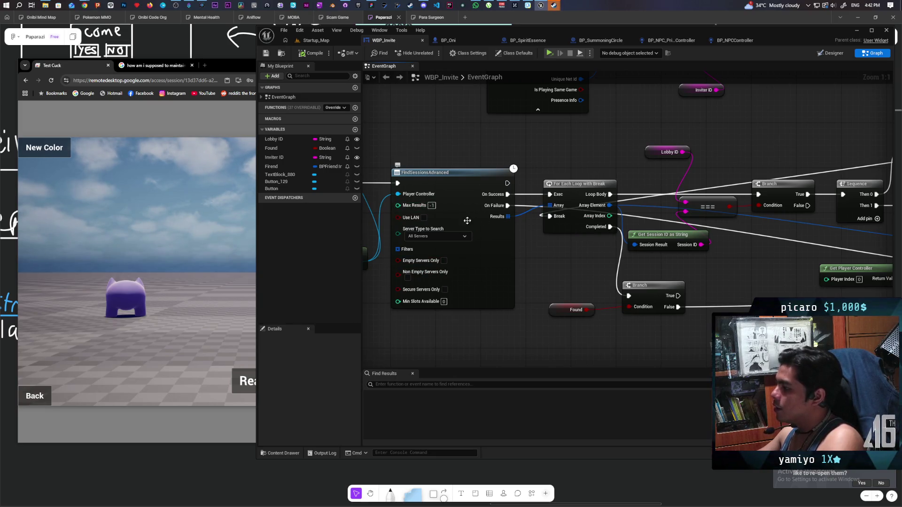
{"action": "left_click_drag", "start_coordinate": [628, 210], "coordinate": [531, 198]}
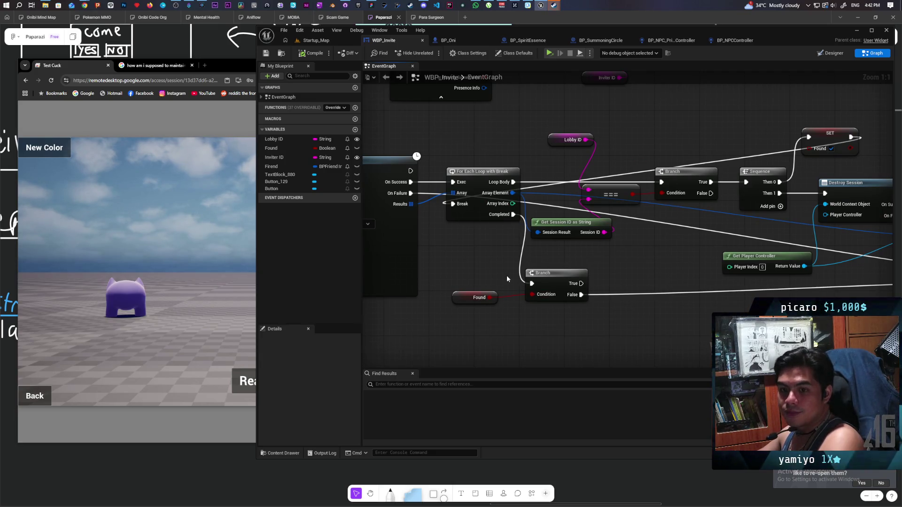
{"action": "mouse_move", "coordinate": [508, 279]}
{"action": "left_mouse_down"}
{"action": "mouse_move", "coordinate": [615, 283]}
{"action": "mouse_move", "coordinate": [666, 274]}
{"action": "left_mouse_up"}
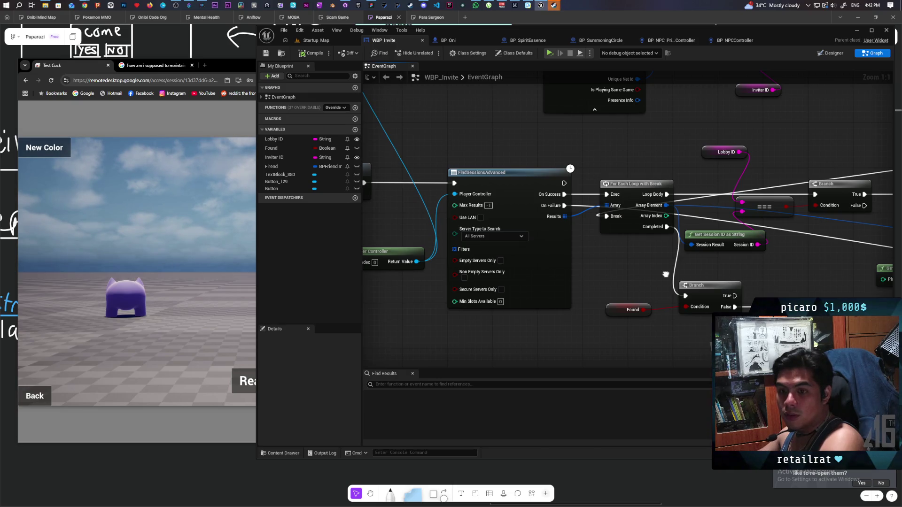
{"action": "left_click_drag", "start_coordinate": [666, 274], "coordinate": [665, 274]}
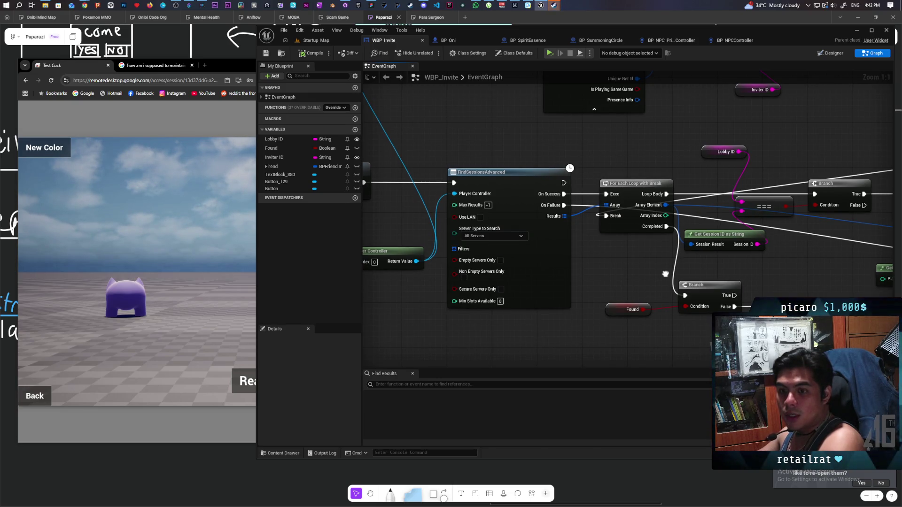
{"action": "left_click_drag", "start_coordinate": [666, 275], "coordinate": [659, 269]}
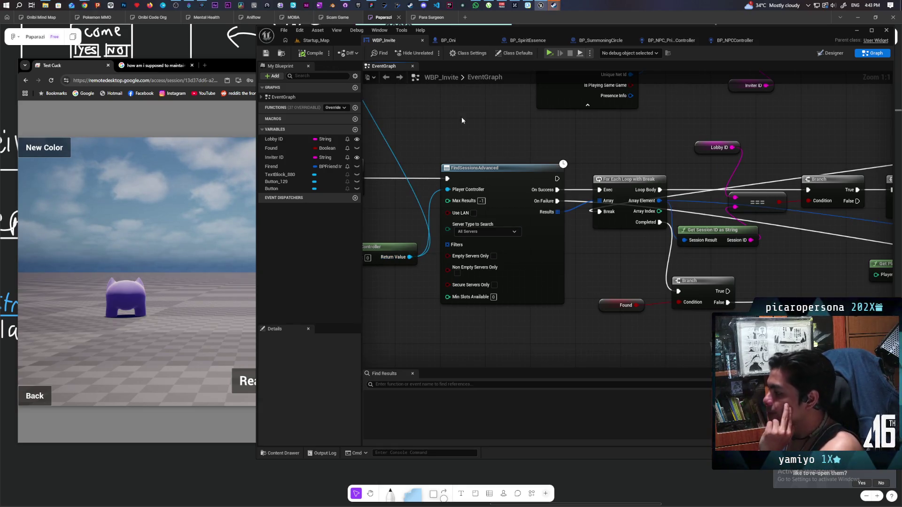
{"action": "mouse_move", "coordinate": [660, 201]}
{"action": "left_mouse_down"}
{"action": "mouse_move", "coordinate": [681, 216]}
{"action": "mouse_move", "coordinate": [699, 314]}
{"action": "left_mouse_up"}
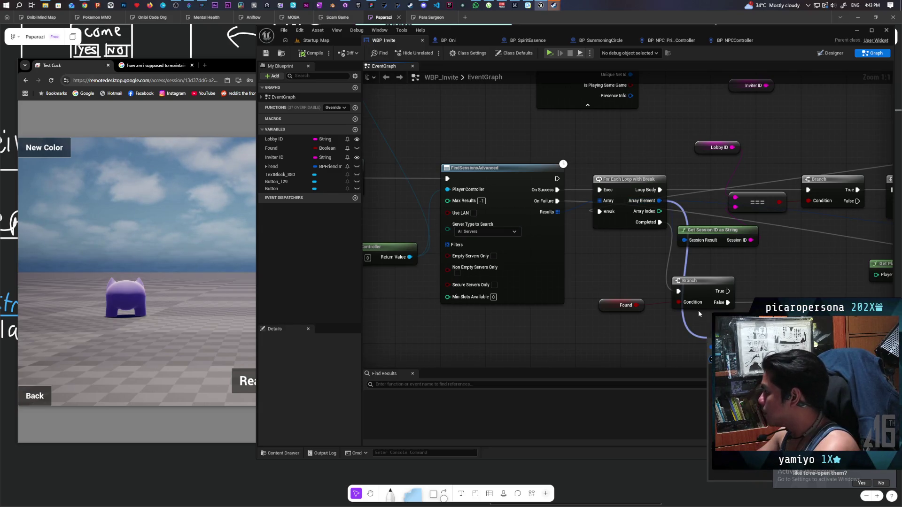
- Cancel the pending node menu, set Max Results to 0, and return to Startup_Map
{"action": "key", "text": "Escape"}
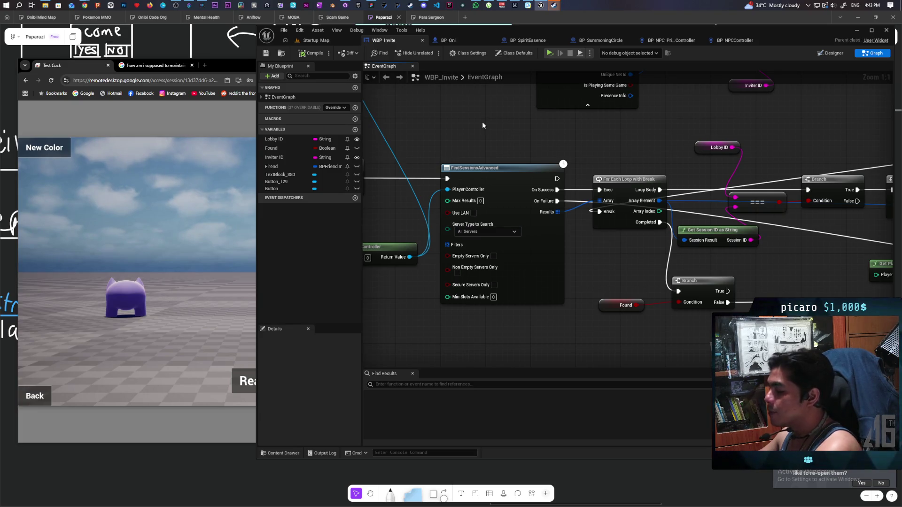
{"action": "scroll", "coordinate": [489, 125], "scroll_direction": "down", "scroll_amount": 3}
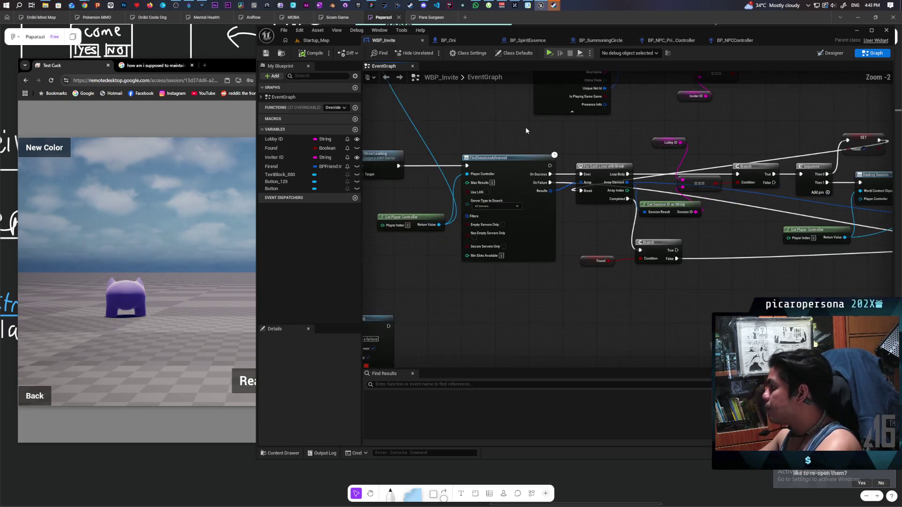
{"action": "mouse_move", "coordinate": [460, 135]}
{"action": "left_mouse_down"}
{"action": "mouse_move", "coordinate": [475, 154]}
{"action": "mouse_move", "coordinate": [630, 129]}
{"action": "mouse_move", "coordinate": [464, 120]}
{"action": "mouse_move", "coordinate": [496, 135]}
{"action": "mouse_move", "coordinate": [491, 123]}
{"action": "left_mouse_up"}
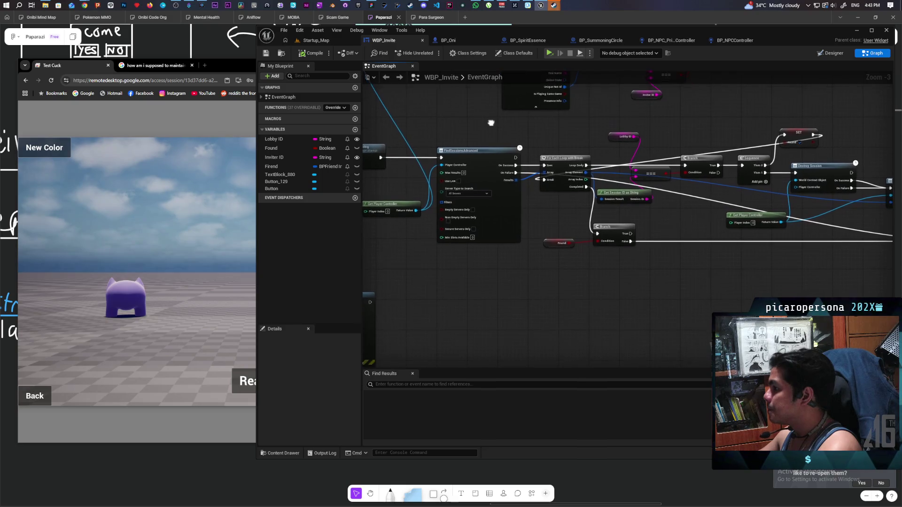
{"action": "left_click", "coordinate": [317, 40]}
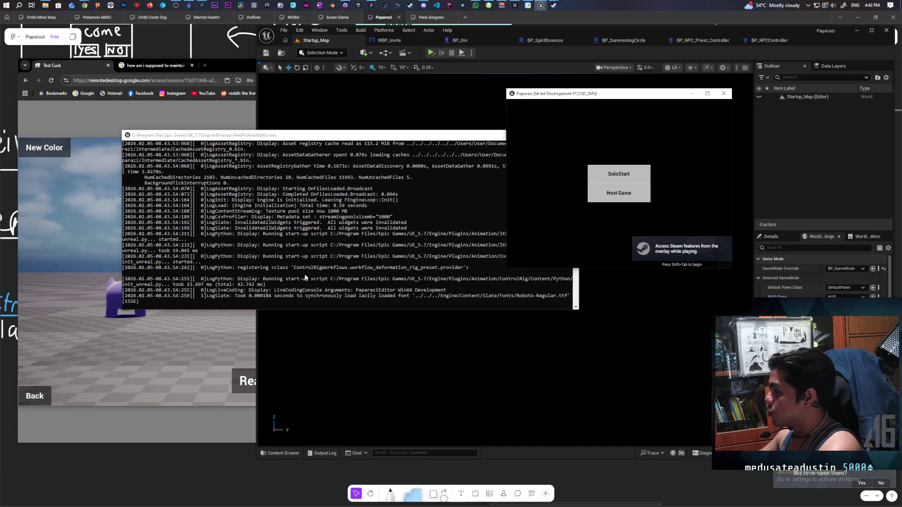
- Accept the remote player's lobby invite in the local Paparazi window
{"action": "left_click", "coordinate": [183, 342]}
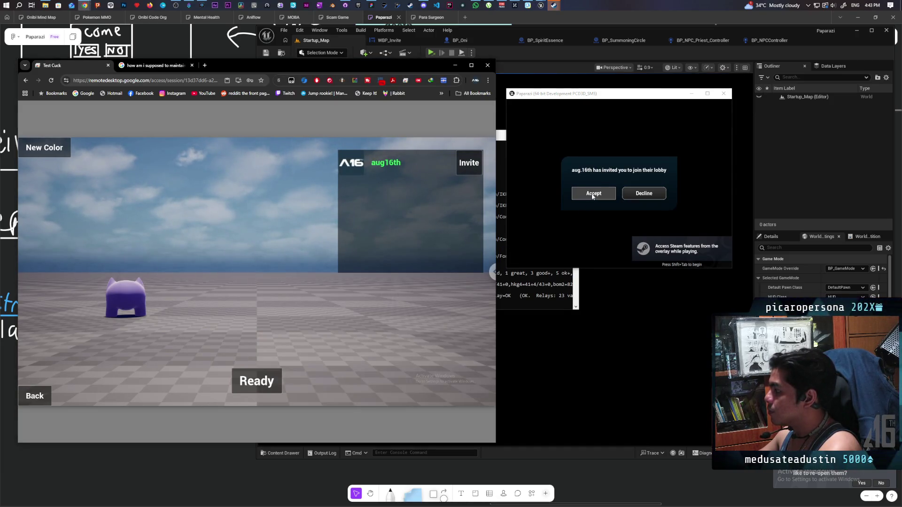
{"action": "left_click", "coordinate": [518, 295]}
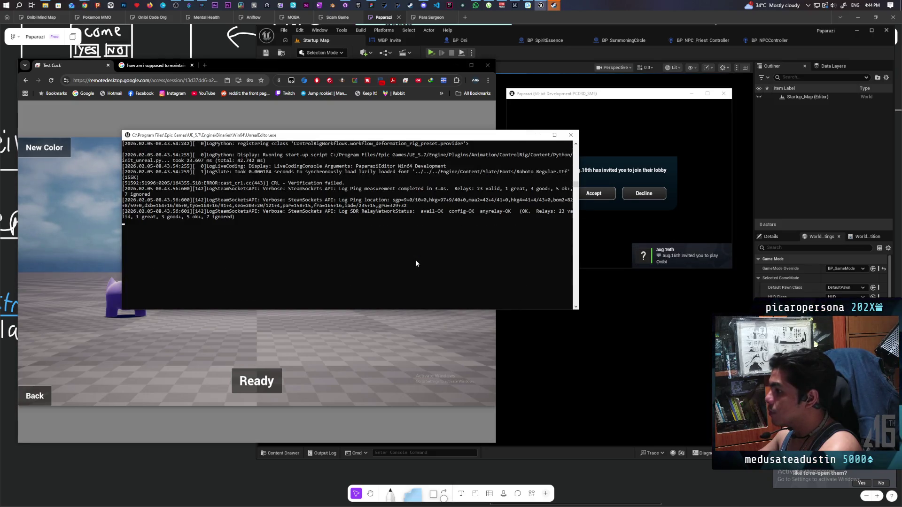
{"action": "left_click", "coordinate": [602, 195]}
{"action": "left_click", "coordinate": [602, 194]}
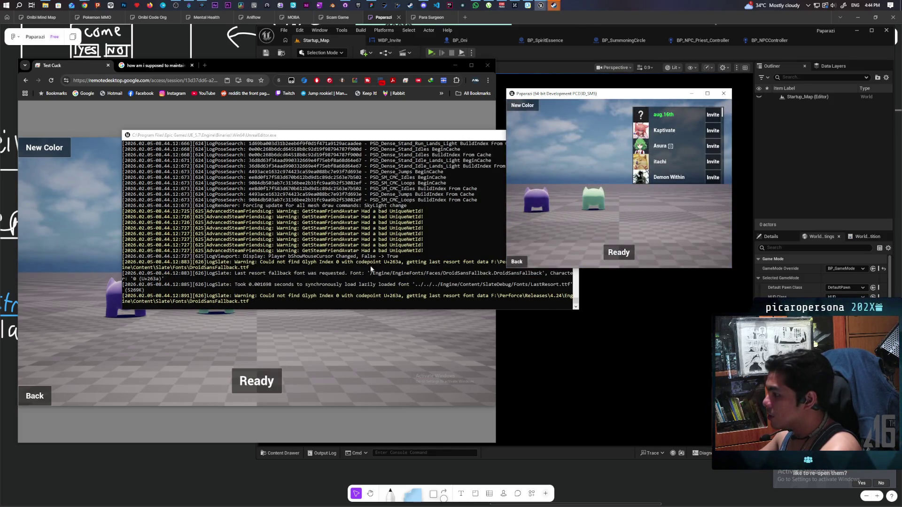
{"action": "left_click", "coordinate": [370, 268]}
{"action": "scroll", "coordinate": [416, 257], "scroll_direction": "up", "scroll_amount": 5}
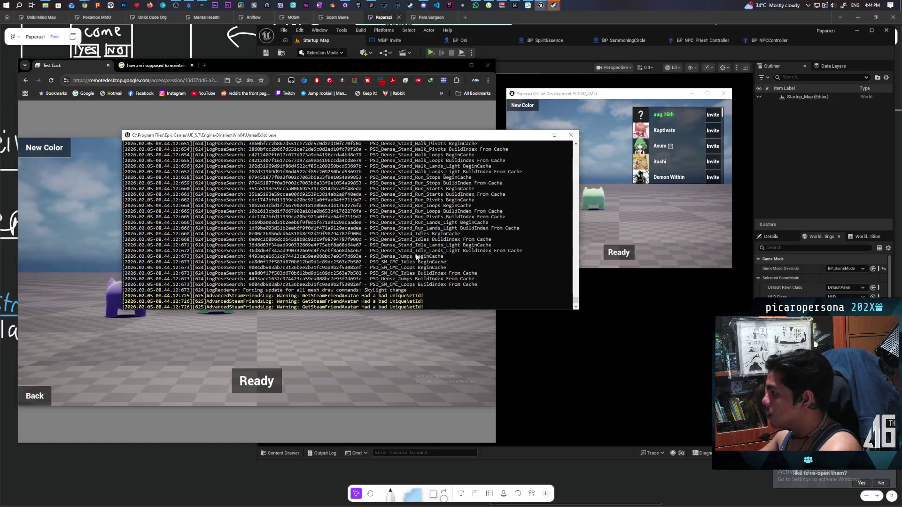
{"action": "scroll", "coordinate": [417, 257], "scroll_direction": "down", "scroll_amount": 6}
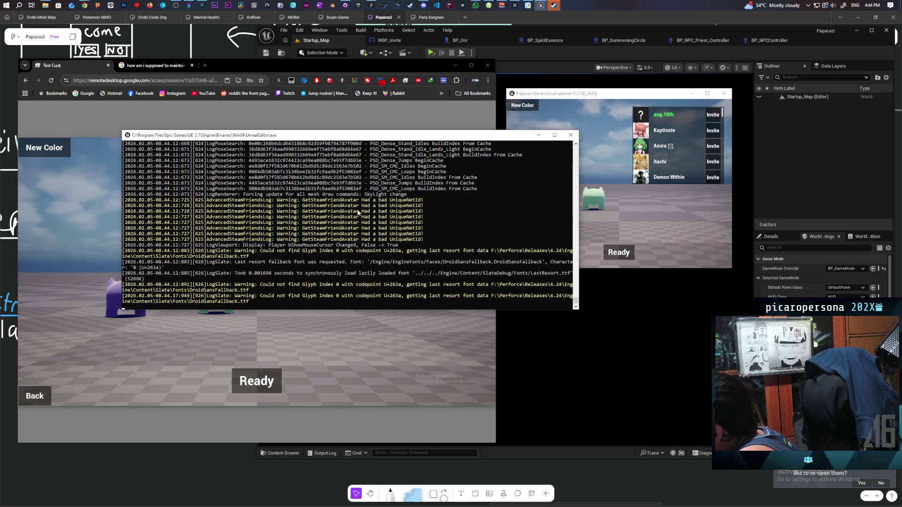
{"action": "scroll", "coordinate": [463, 223], "scroll_direction": "up", "scroll_amount": 9}
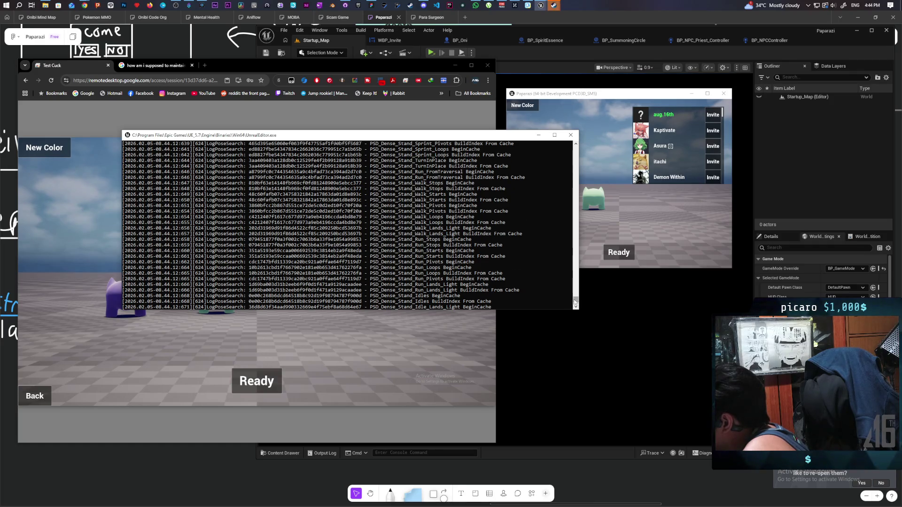
{"action": "mouse_move", "coordinate": [574, 303]}
{"action": "left_mouse_down"}
{"action": "mouse_move", "coordinate": [564, 204]}
{"action": "mouse_move", "coordinate": [543, 151]}
{"action": "mouse_move", "coordinate": [571, 301]}
{"action": "left_mouse_up"}
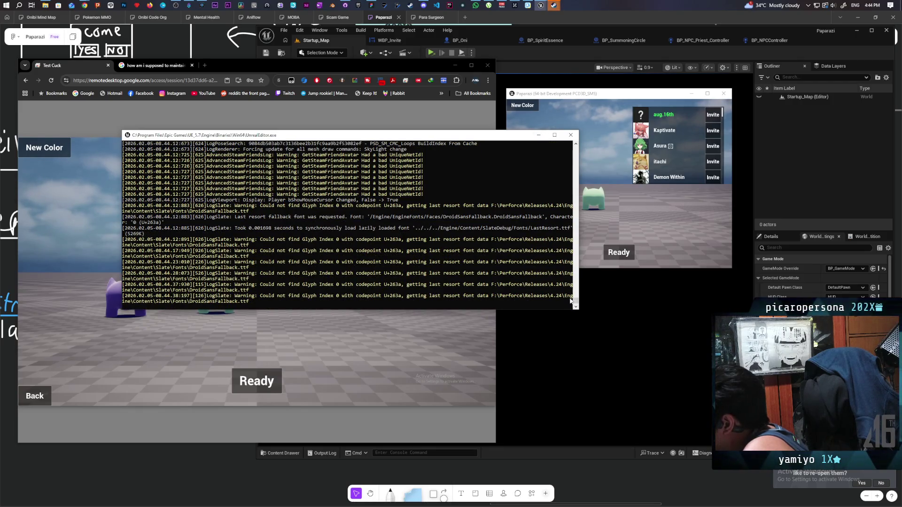
{"action": "left_click", "coordinate": [576, 151]}
{"action": "left_click", "coordinate": [576, 151]}
{"action": "left_click", "coordinate": [575, 151]}
{"action": "left_click", "coordinate": [575, 151]}
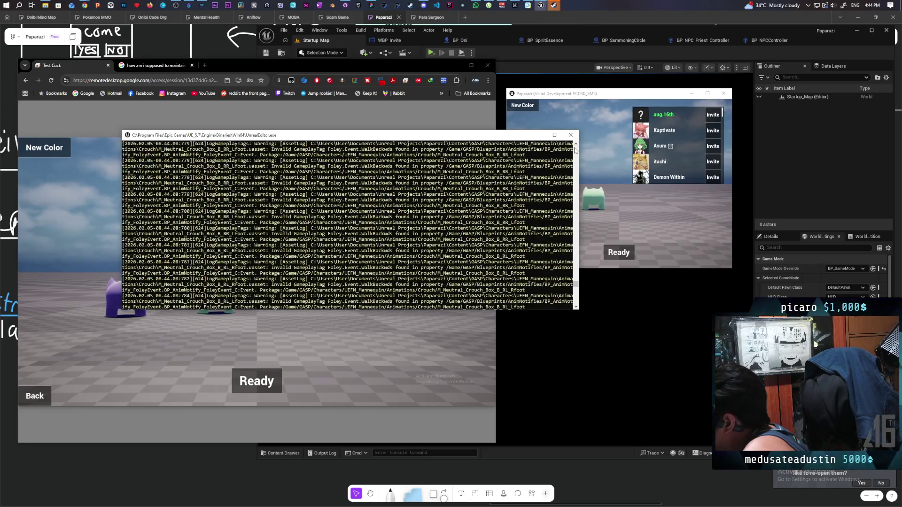
{"action": "left_click", "coordinate": [575, 150]}
{"action": "left_click", "coordinate": [575, 150]}
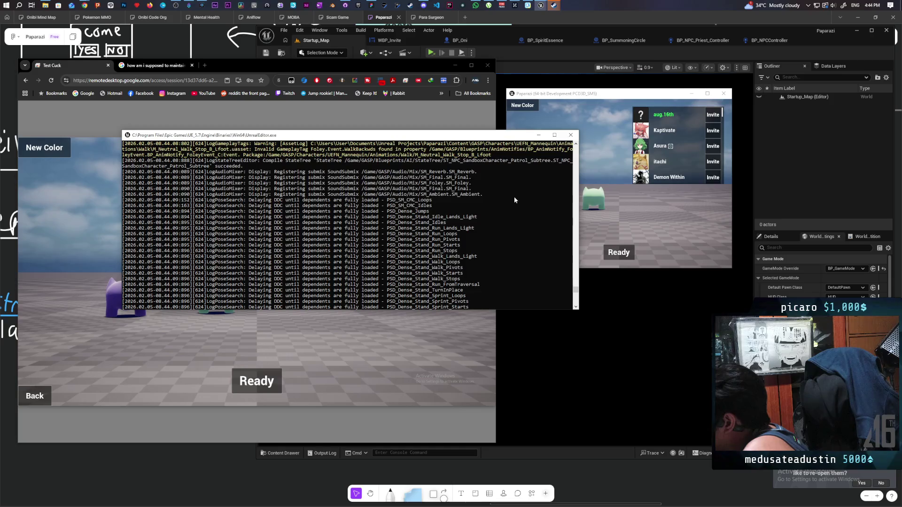
{"action": "scroll", "coordinate": [514, 201], "scroll_direction": "down", "scroll_amount": 10}
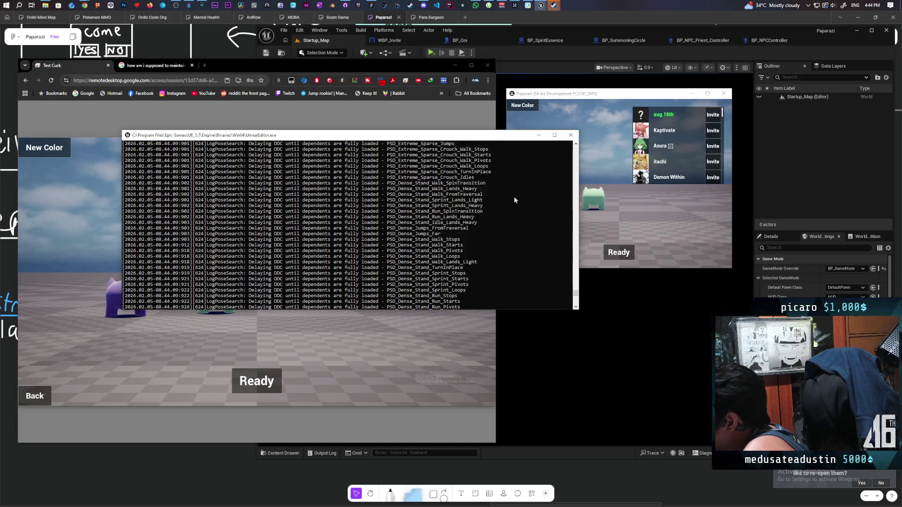
{"action": "scroll", "coordinate": [514, 198], "scroll_direction": "down", "scroll_amount": 15}
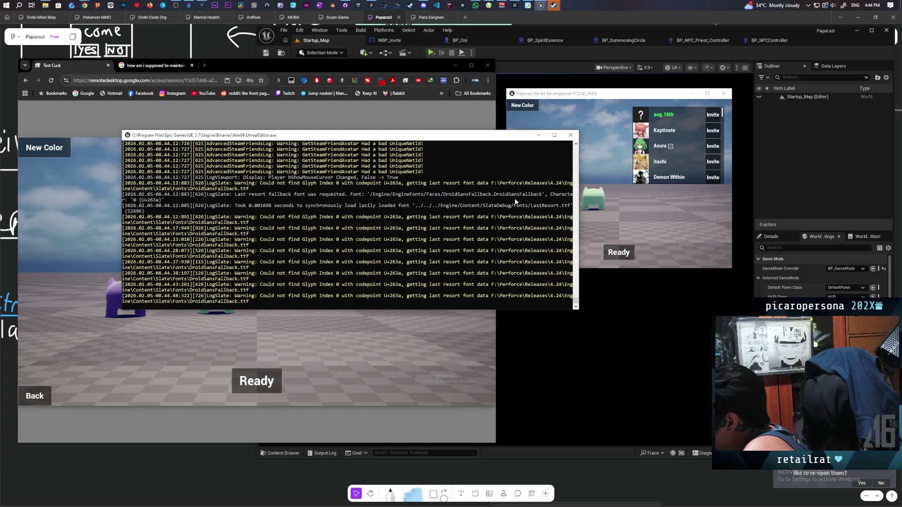
{"action": "scroll", "coordinate": [576, 305], "scroll_direction": "up", "scroll_amount": 1}
{"action": "mouse_move", "coordinate": [576, 304]}
{"action": "left_mouse_down"}
{"action": "mouse_move", "coordinate": [560, 143]}
{"action": "mouse_move", "coordinate": [577, 150]}
{"action": "left_mouse_up"}
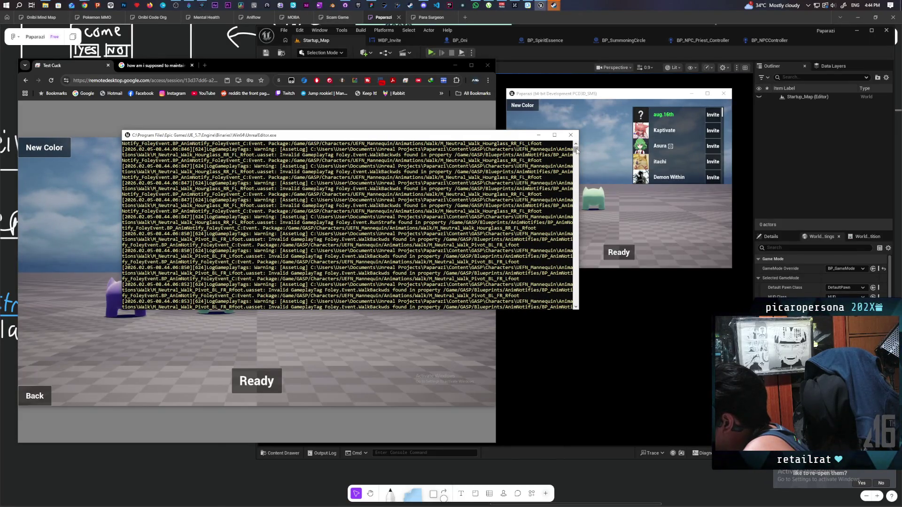
{"action": "scroll", "coordinate": [293, 189], "scroll_direction": "down", "scroll_amount": 1}
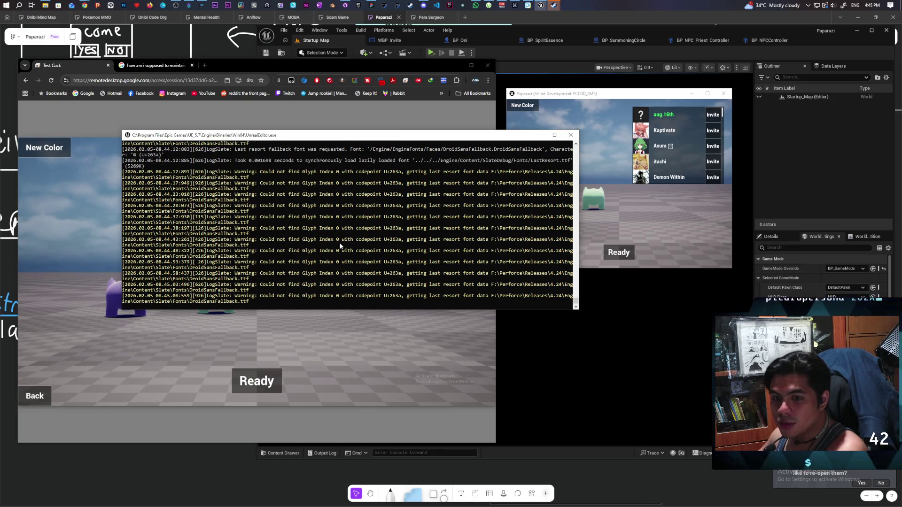
{"action": "scroll", "coordinate": [342, 246], "scroll_direction": "up", "scroll_amount": 1}
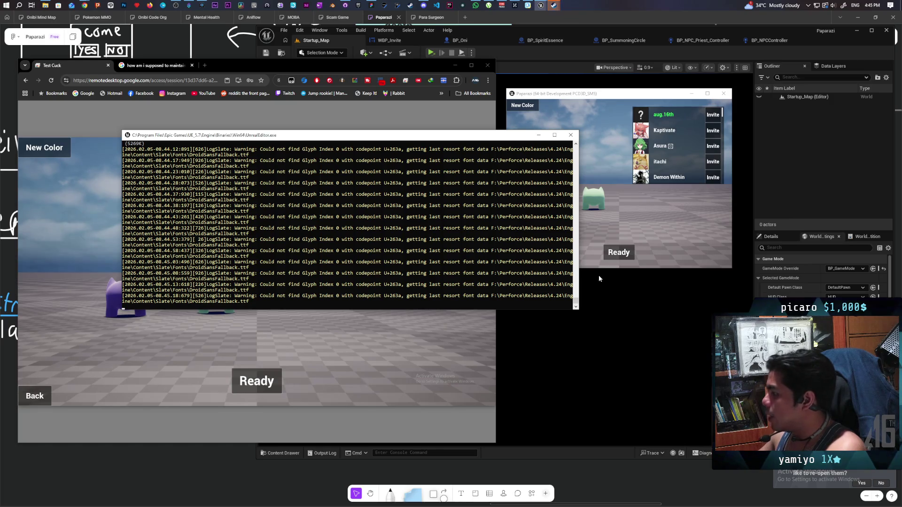
- Ready the local and remote players, start the game, and open the remote pause menu with Esc
{"action": "left_click", "coordinate": [619, 252]}
{"action": "left_click", "coordinate": [248, 381]}
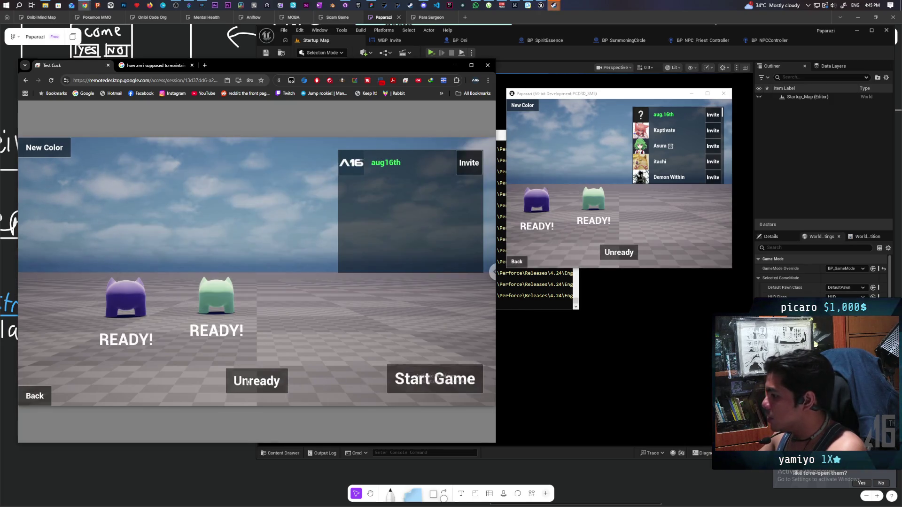
{"action": "left_click", "coordinate": [441, 369]}
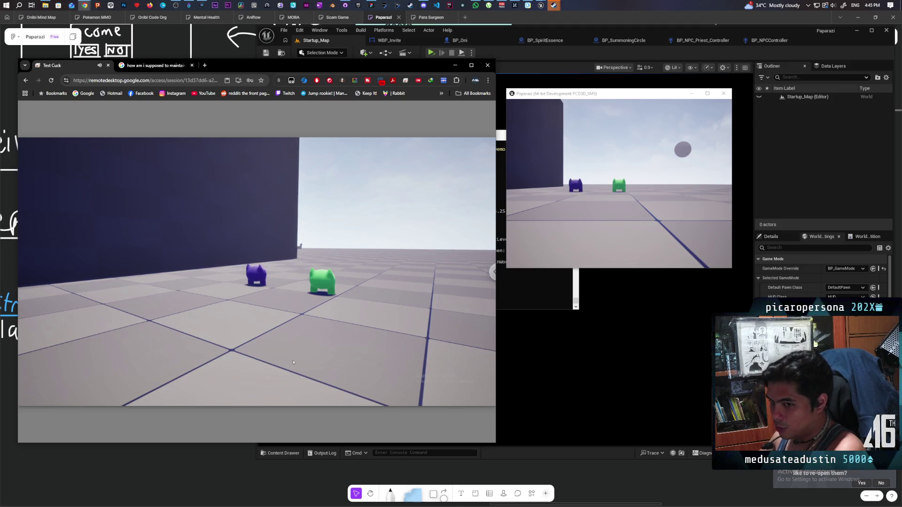
{"action": "key", "text": "Escape"}
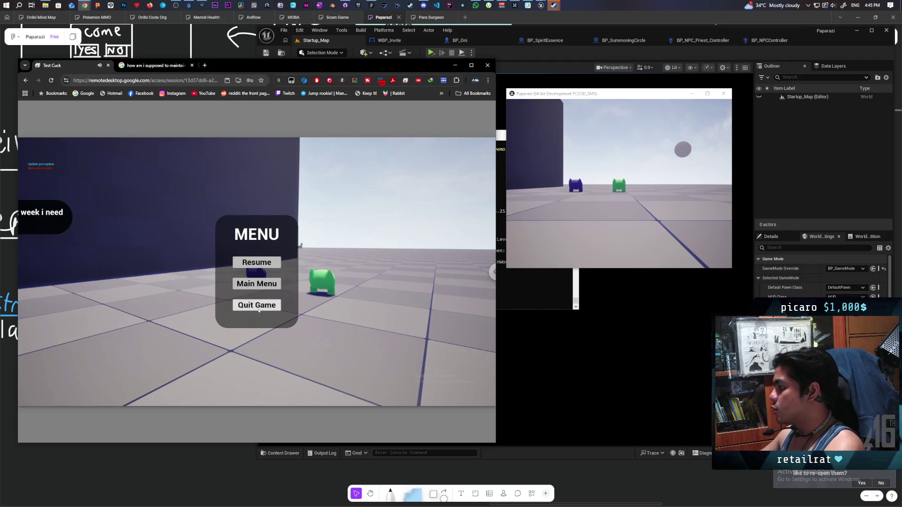
- Quit the remote match, relaunch Paparazi.exe there, and host a fresh lobby
{"action": "left_click", "coordinate": [258, 307]}
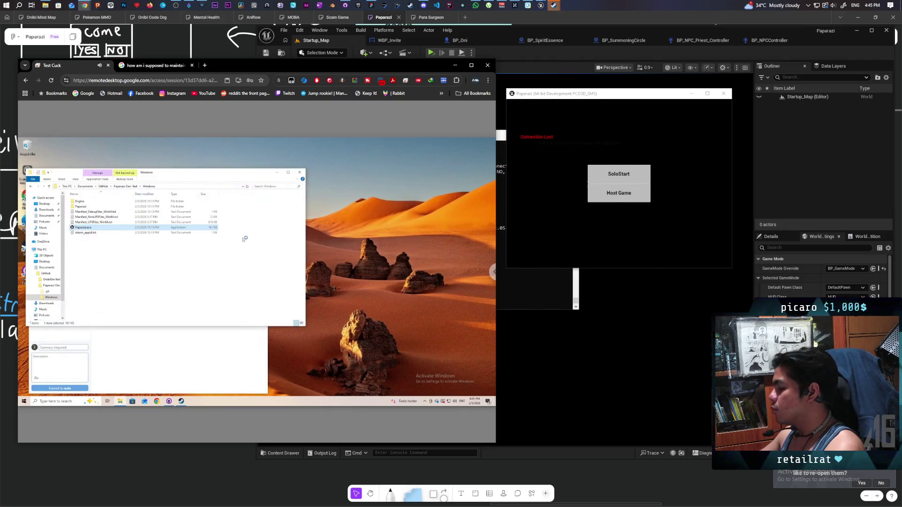
{"action": "double_click", "coordinate": [87, 228]}
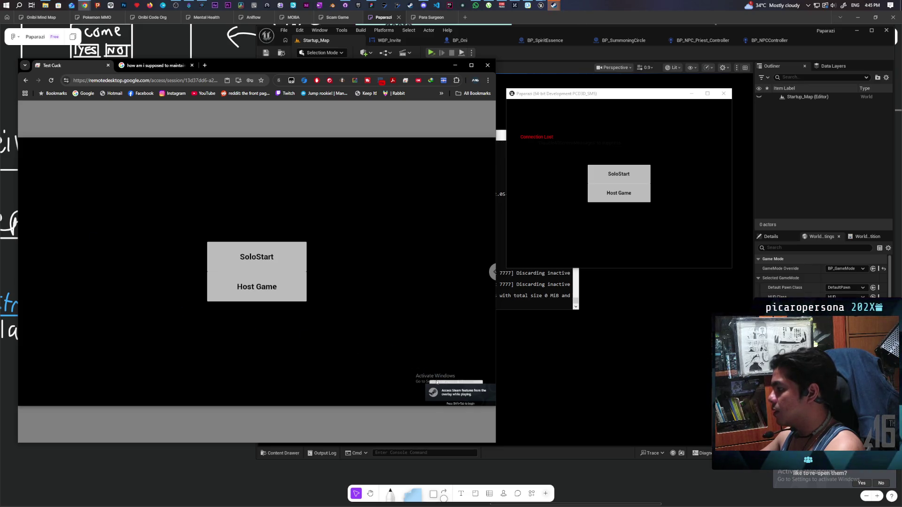
{"action": "left_click", "coordinate": [257, 287]}
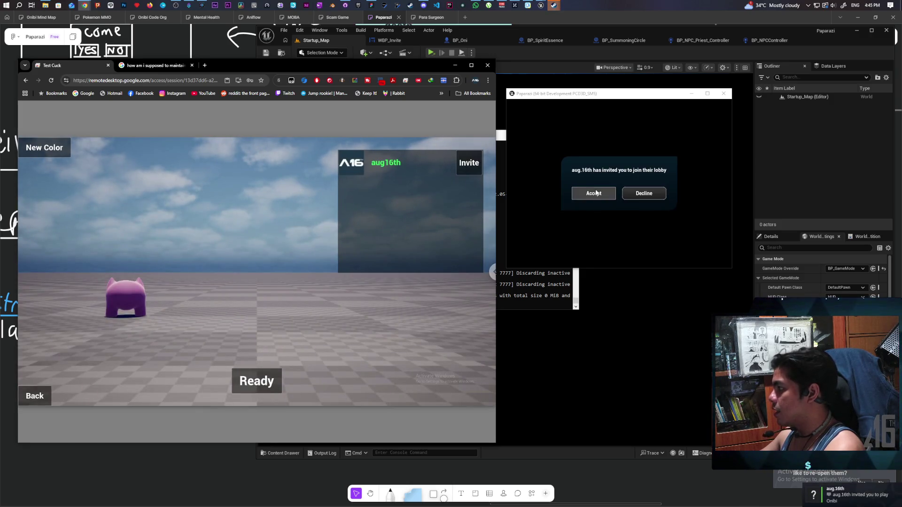
- Accept the new lobby invite and move the editor log console over the game to read the failure
{"action": "left_click", "coordinate": [594, 193]}
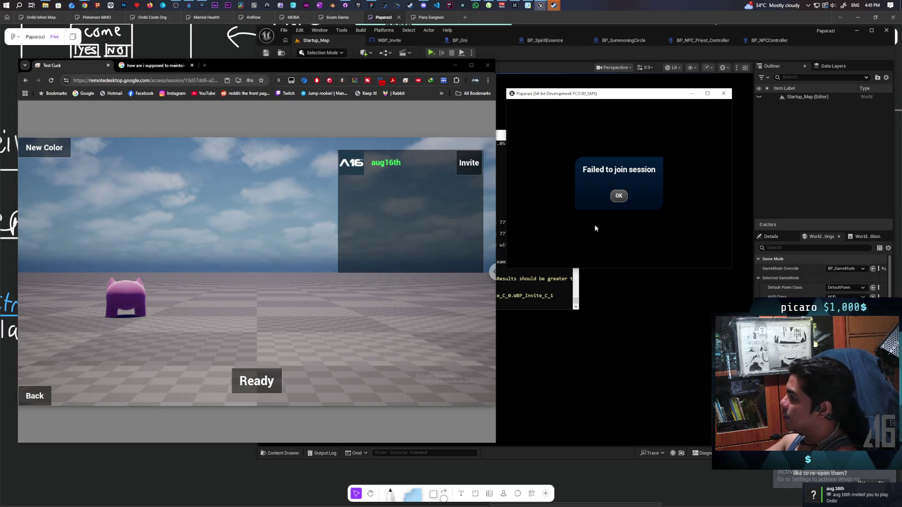
{"action": "left_click", "coordinate": [523, 301]}
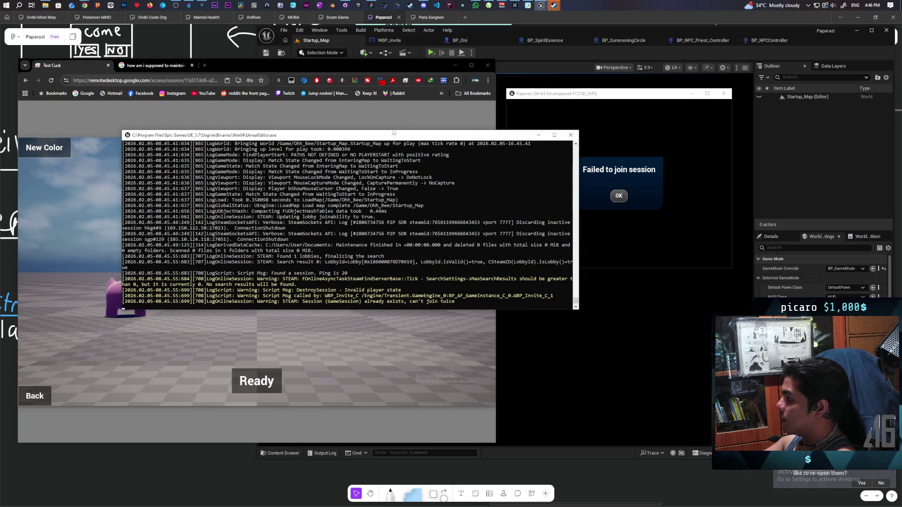
{"action": "left_click_drag", "start_coordinate": [420, 135], "coordinate": [369, 112]}
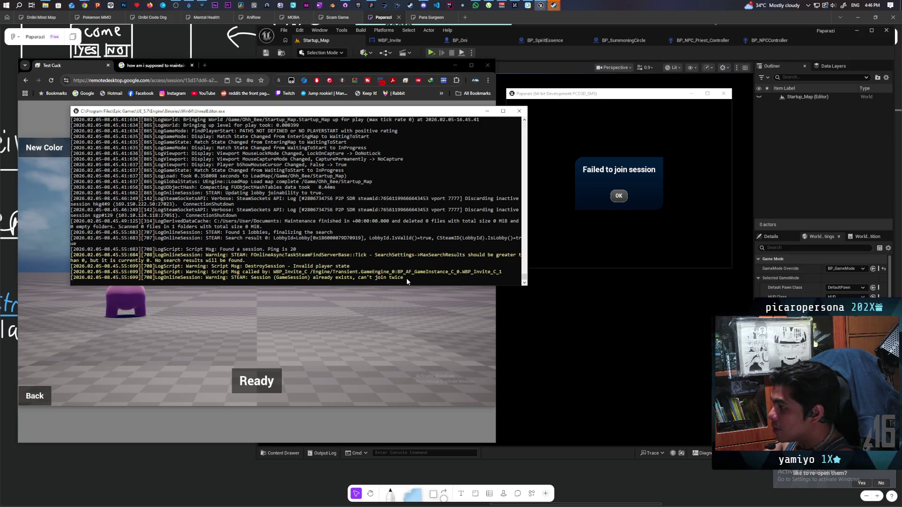
{"action": "scroll", "coordinate": [346, 258], "scroll_direction": "up", "scroll_amount": 4}
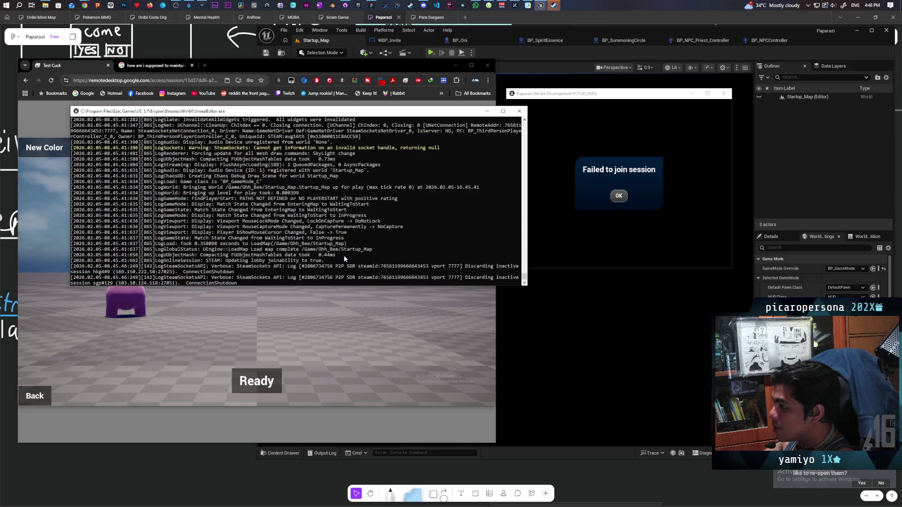
{"action": "scroll", "coordinate": [344, 259], "scroll_direction": "down", "scroll_amount": 4}
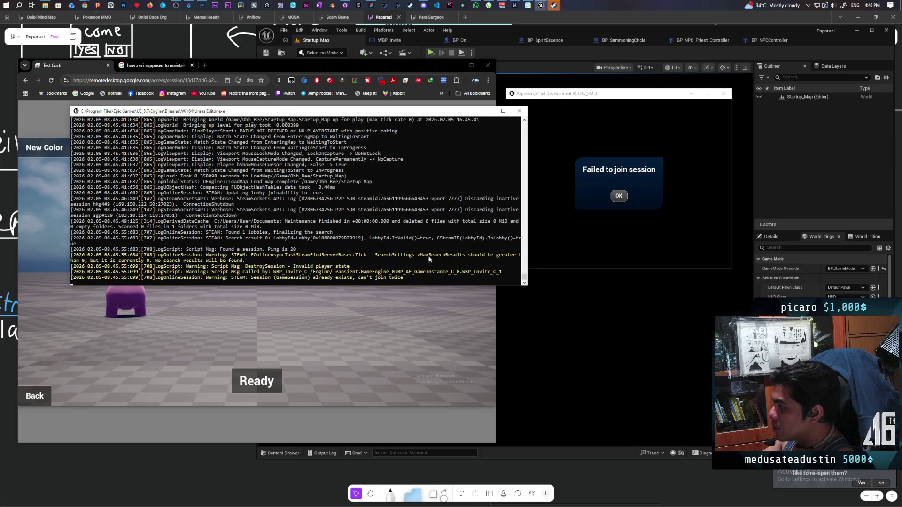
- Select the FindServerBase warnings through DestroySession down to the 'already exists' log line
{"action": "mouse_move", "coordinate": [250, 254]}
{"action": "left_mouse_down"}
{"action": "mouse_move", "coordinate": [519, 258]}
{"action": "mouse_move", "coordinate": [73, 268]}
{"action": "mouse_move", "coordinate": [244, 264]}
{"action": "left_mouse_up"}
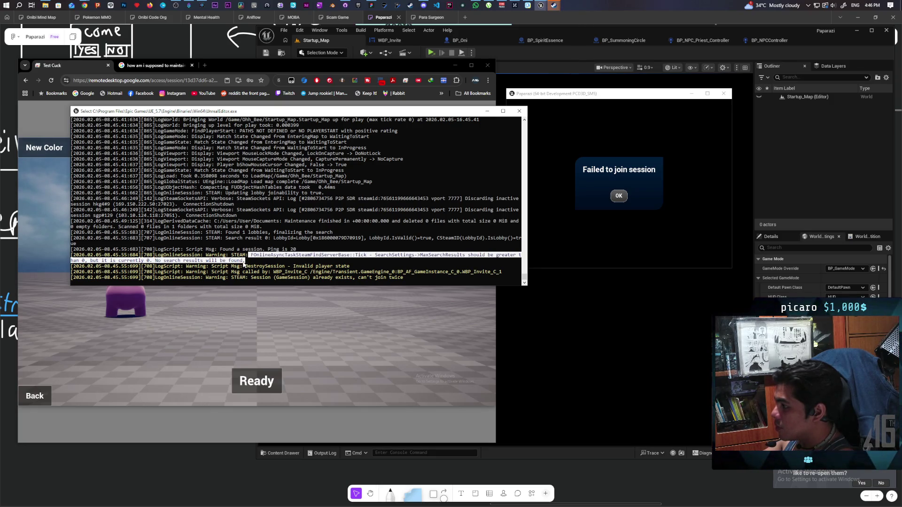
{"action": "left_click_drag", "start_coordinate": [244, 264], "coordinate": [356, 269]}
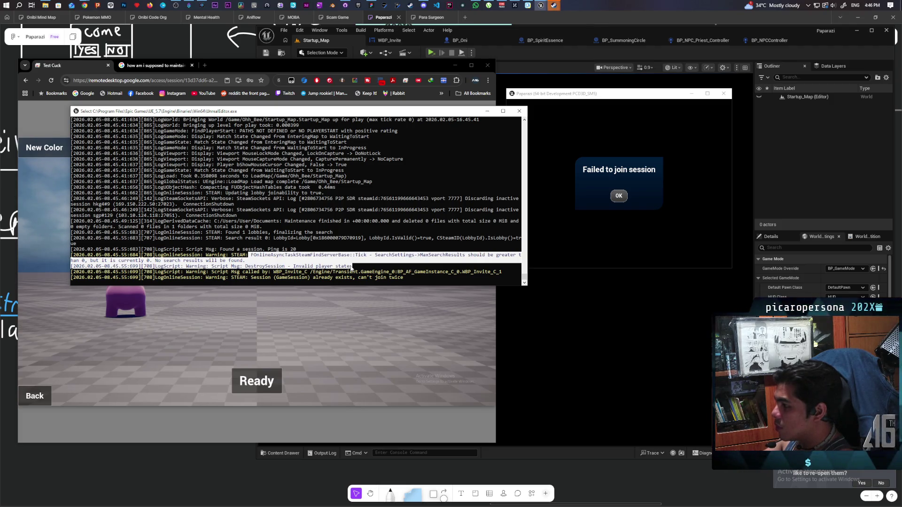
{"action": "mouse_move", "coordinate": [351, 268]}
{"action": "left_mouse_down"}
{"action": "mouse_move", "coordinate": [235, 274]}
{"action": "mouse_move", "coordinate": [506, 273]}
{"action": "left_mouse_up"}
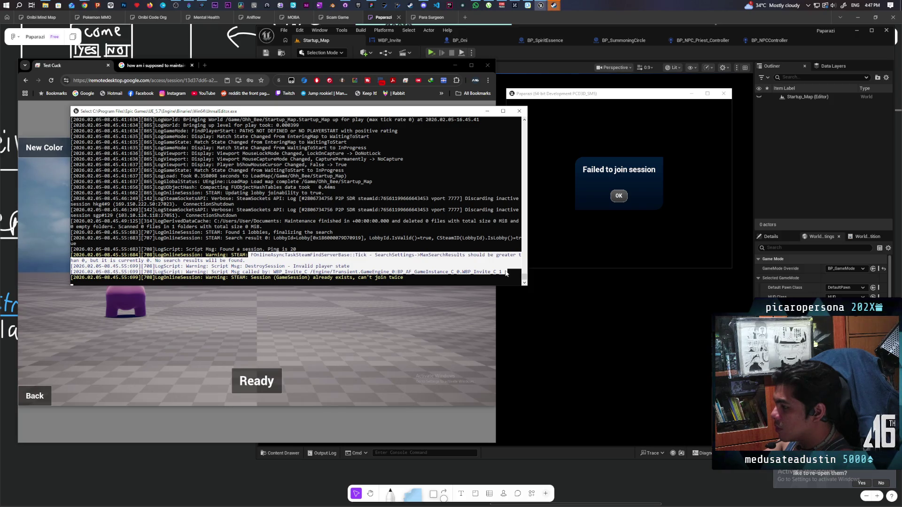
{"action": "left_click_drag", "start_coordinate": [506, 273], "coordinate": [490, 277]}
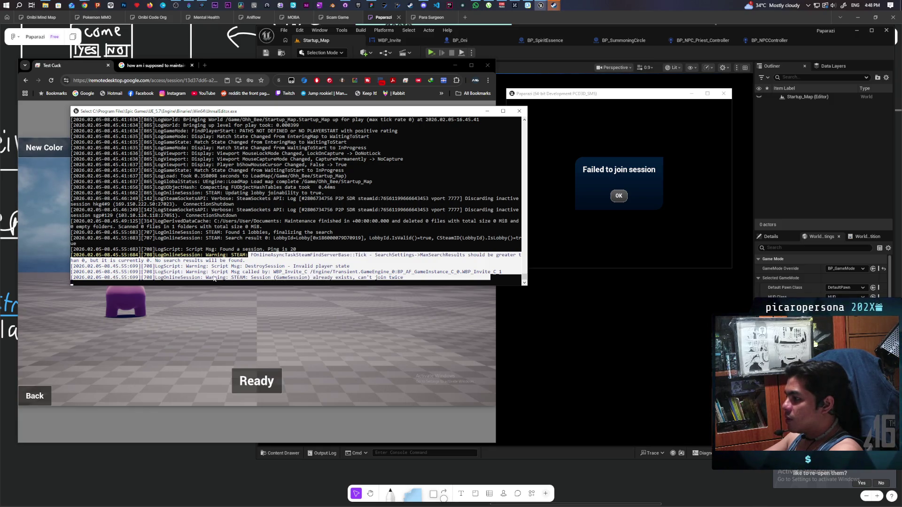
- Reselect only the DestroySession 'Invalid player state' line and the 'GameSession already exists' warning
{"action": "left_click", "coordinate": [262, 271]}
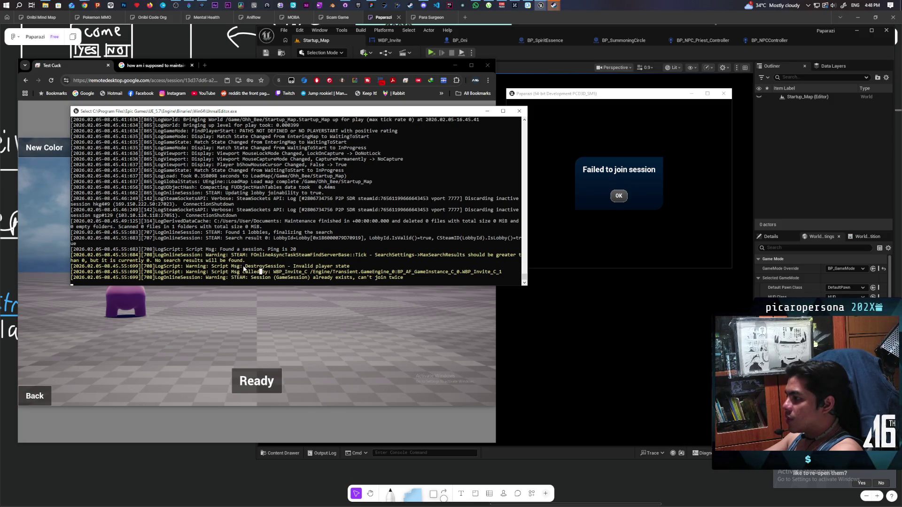
{"action": "left_click_drag", "start_coordinate": [243, 266], "coordinate": [352, 267]}
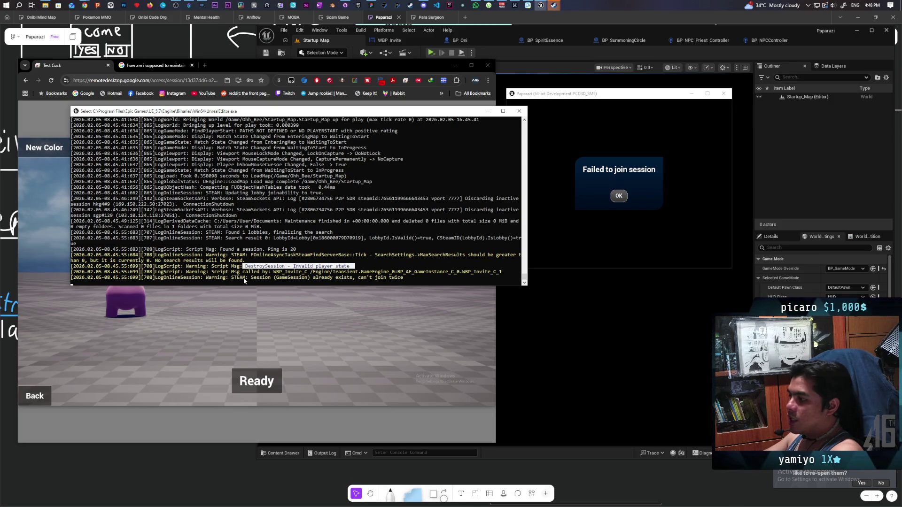
{"action": "left_click_drag", "start_coordinate": [206, 278], "coordinate": [409, 281]}
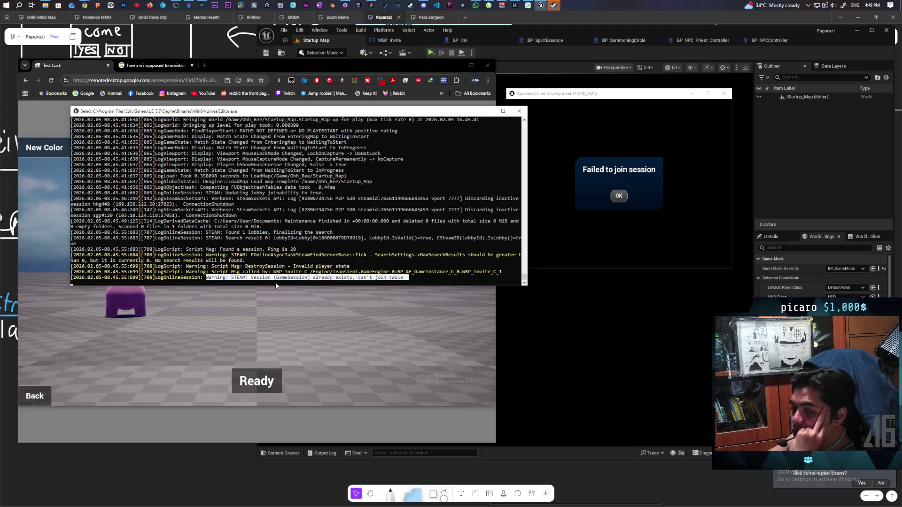
- Dismiss the Failed to join session message, close the game, and open WBP_Invite's event graph
{"action": "left_click", "coordinate": [619, 196]}
{"action": "left_click", "coordinate": [724, 93]}
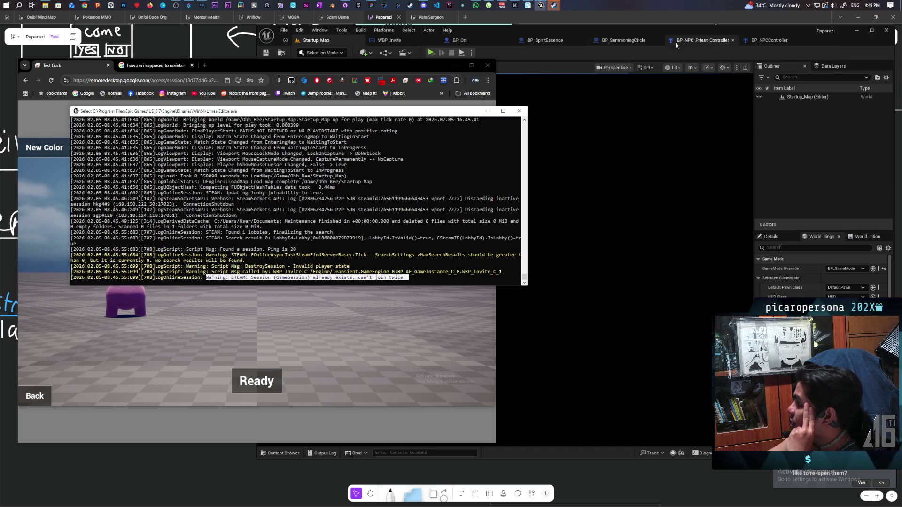
{"action": "left_click", "coordinate": [389, 40]}
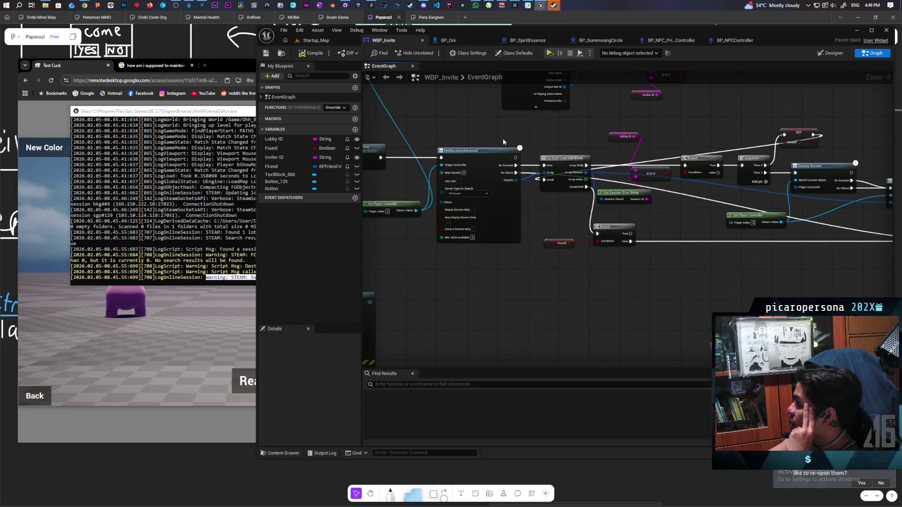
{"action": "scroll", "coordinate": [666, 211], "scroll_direction": "up", "scroll_amount": 3}
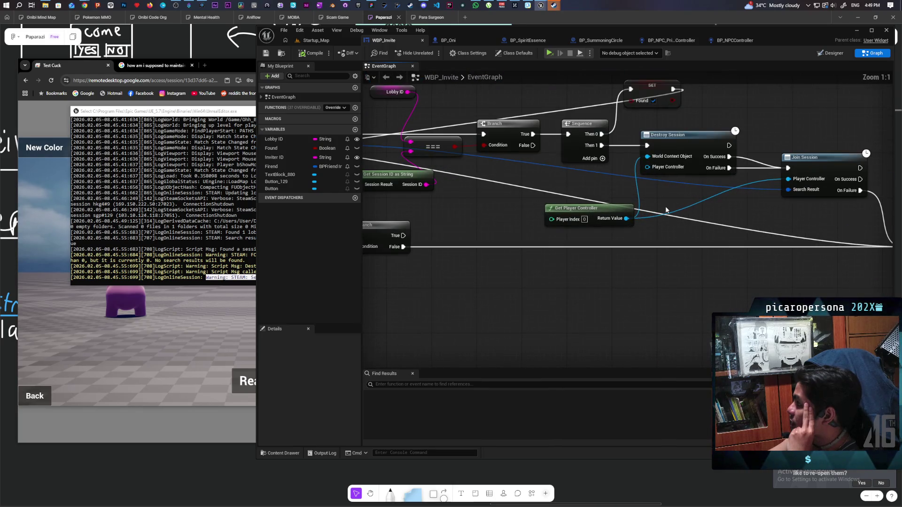
- Wire Return Value into Destroy Session's Player Controller, refresh the node, and save WBP_Invite
{"action": "left_click", "coordinate": [638, 189], "text": "alt"}
{"action": "left_click_drag", "start_coordinate": [631, 214], "coordinate": [640, 173]}
{"action": "left_click", "coordinate": [609, 195]}
{"action": "left_click_drag", "start_coordinate": [623, 223], "coordinate": [648, 176]}
{"action": "right_click", "coordinate": [680, 143]}
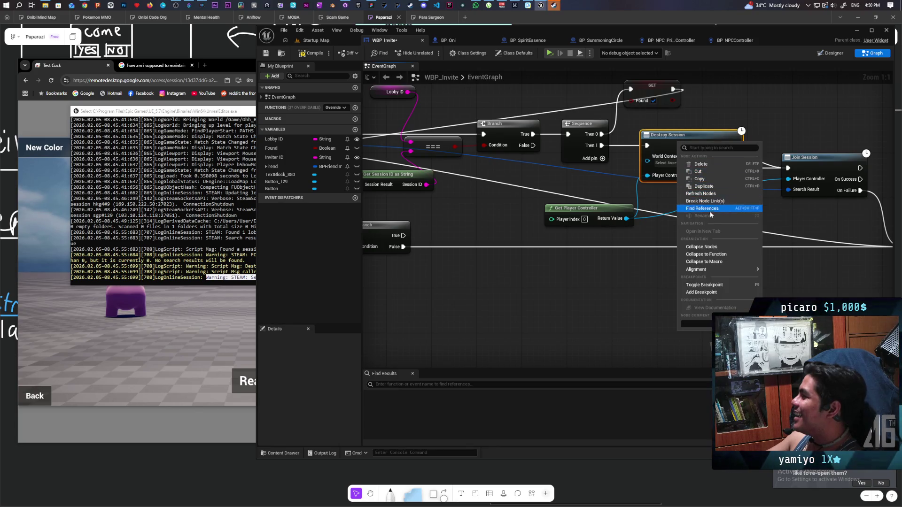
{"action": "left_click", "coordinate": [700, 194]}
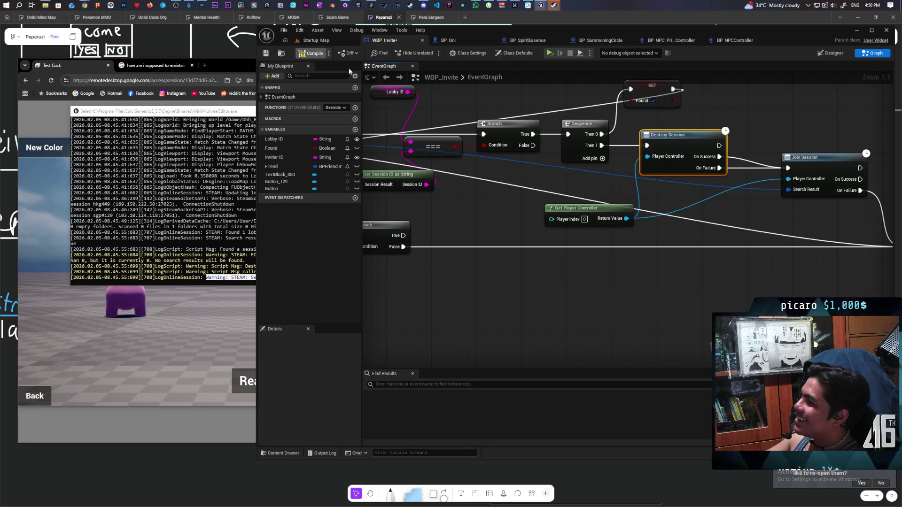
{"action": "key", "text": "ctrl+s"}
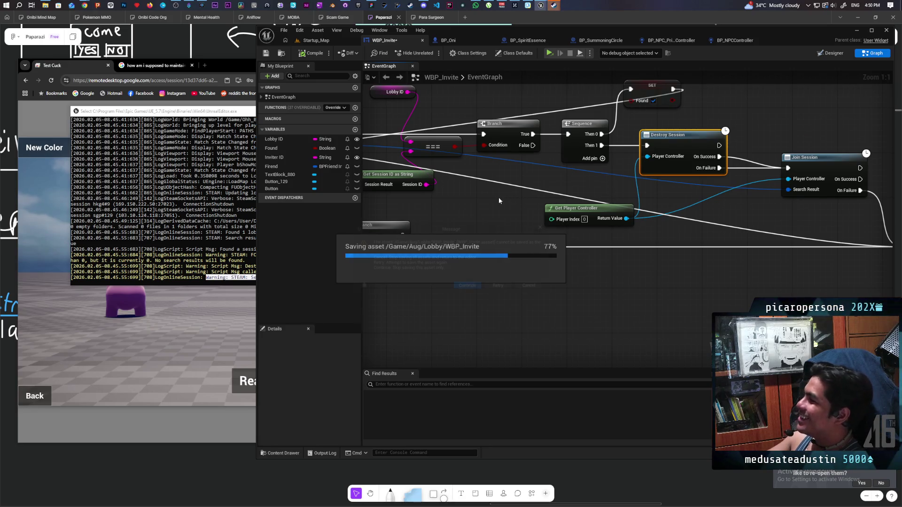
- Skip the locked asset, acknowledge the failed save, and close the Message Log
{"action": "mouse_move", "coordinate": [544, 8]}
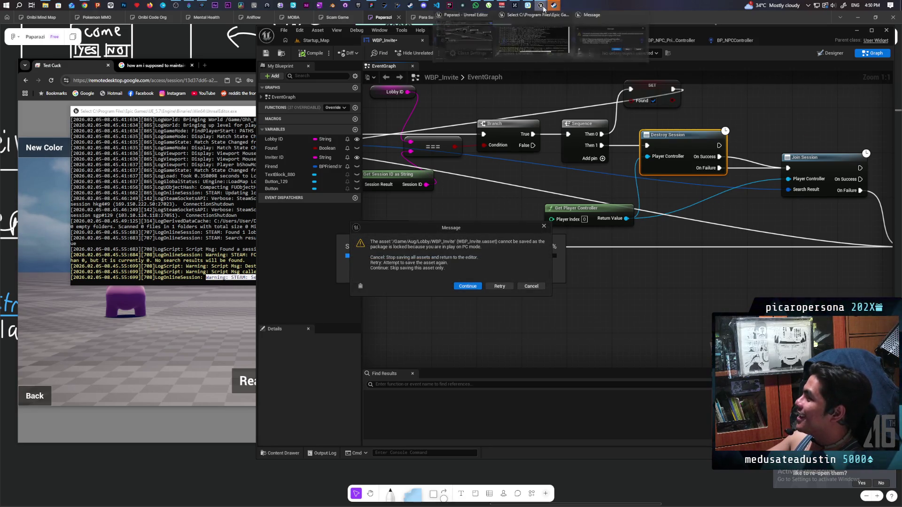
{"action": "left_click", "coordinate": [468, 286]}
{"action": "left_click", "coordinate": [484, 275]}
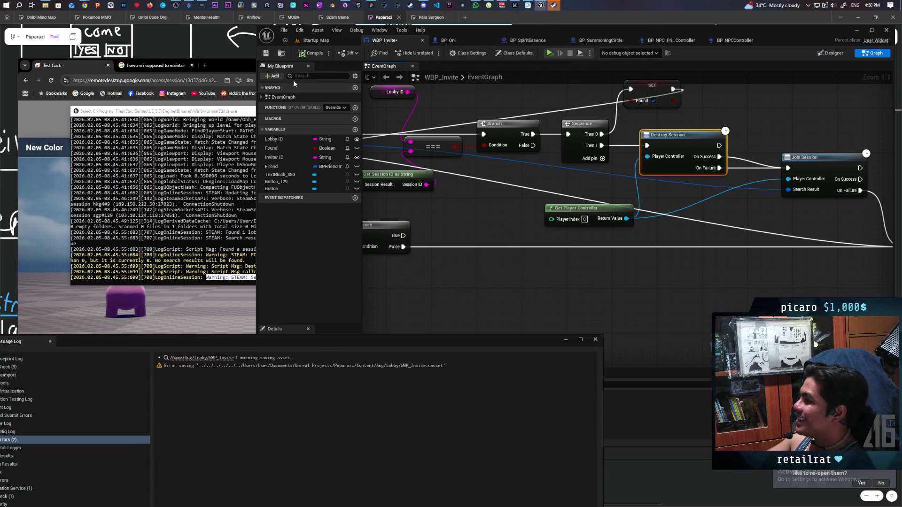
{"action": "left_click", "coordinate": [596, 340]}
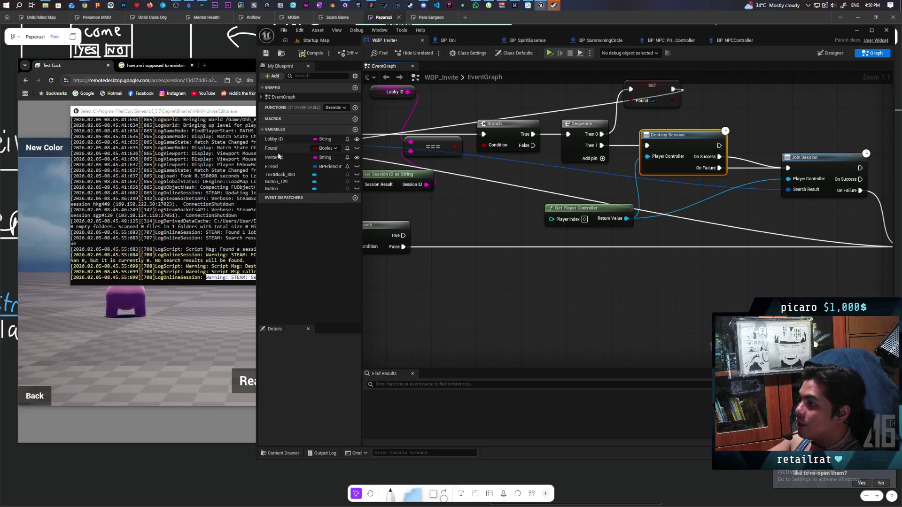
- Retry saving WBP_Invite, dismiss the repeated save errors, and pan to the session nodes
{"action": "key", "text": "ctrl+s"}
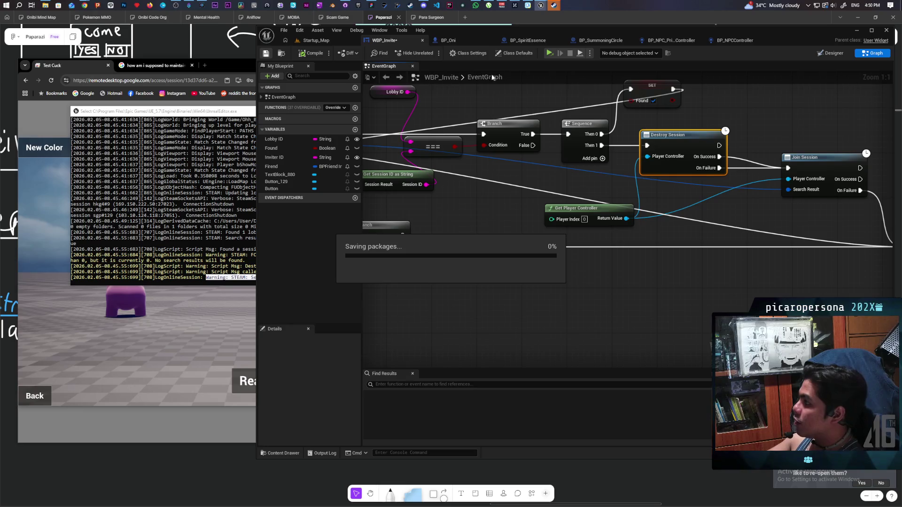
{"action": "mouse_move", "coordinate": [554, 4]}
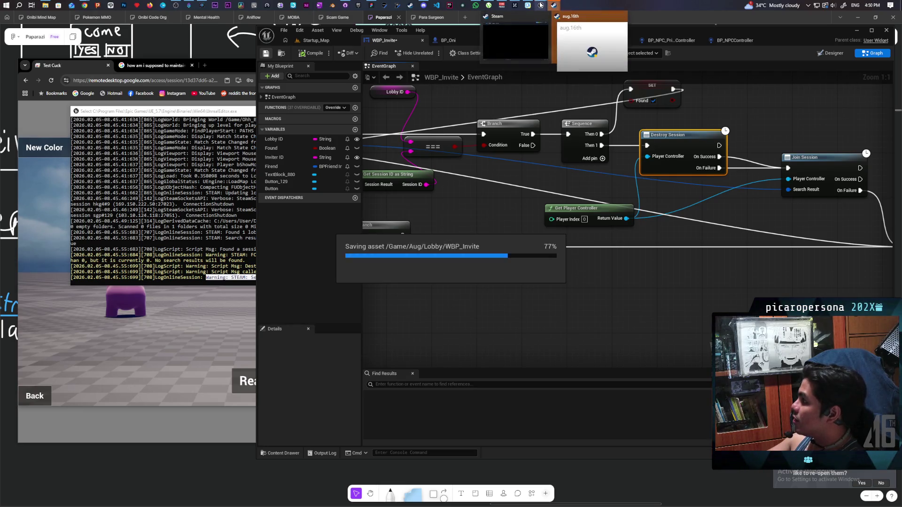
{"action": "left_click", "coordinate": [468, 286]}
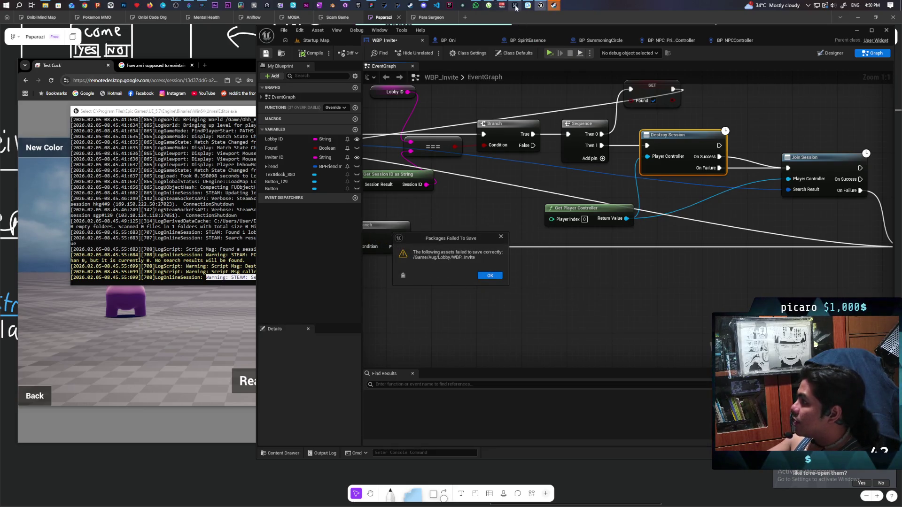
{"action": "mouse_move", "coordinate": [539, 7]}
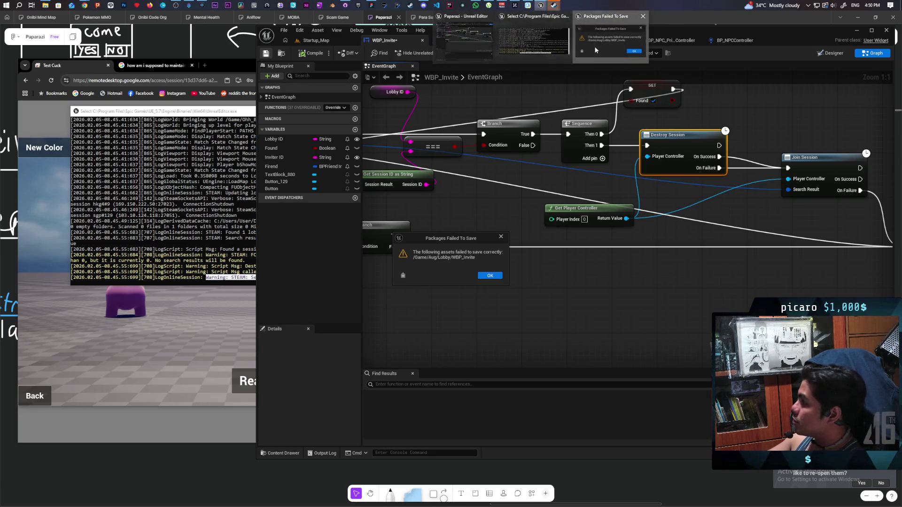
{"action": "left_click", "coordinate": [491, 276]}
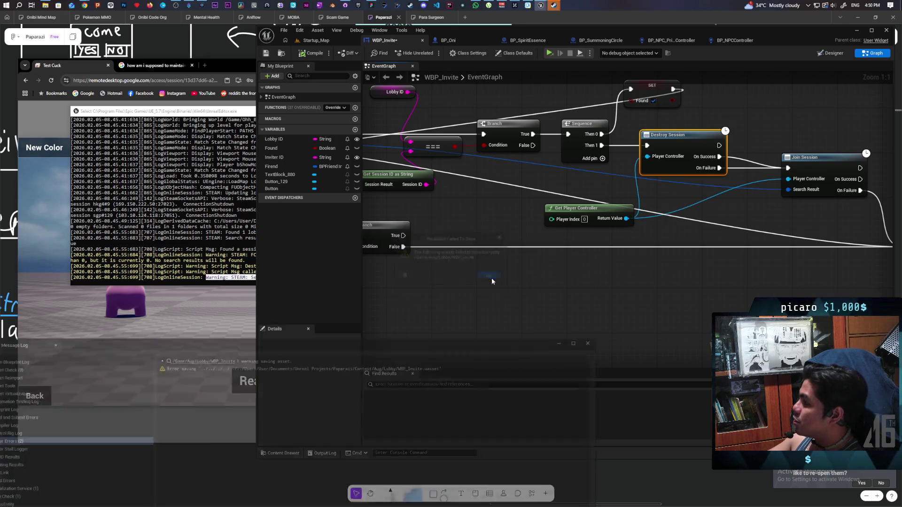
{"action": "left_click", "coordinate": [595, 340]}
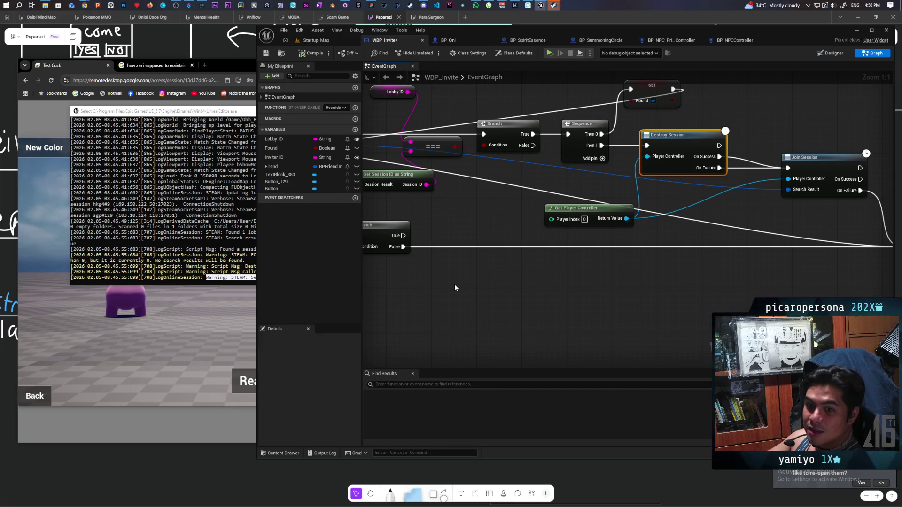
{"action": "left_click_drag", "start_coordinate": [538, 278], "coordinate": [521, 317]}
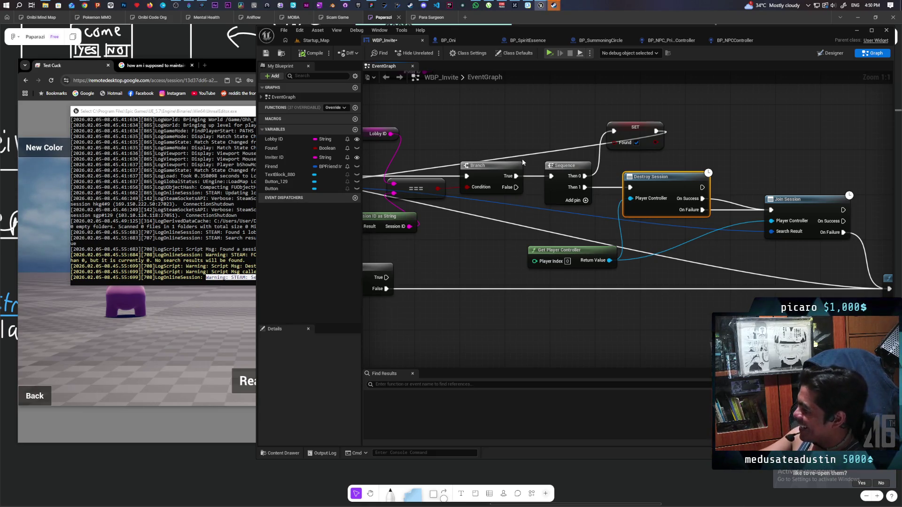
{"action": "mouse_move", "coordinate": [454, 191]}
{"action": "left_mouse_down"}
{"action": "mouse_move", "coordinate": [402, 230]}
{"action": "mouse_move", "coordinate": [407, 249]}
{"action": "left_mouse_up"}
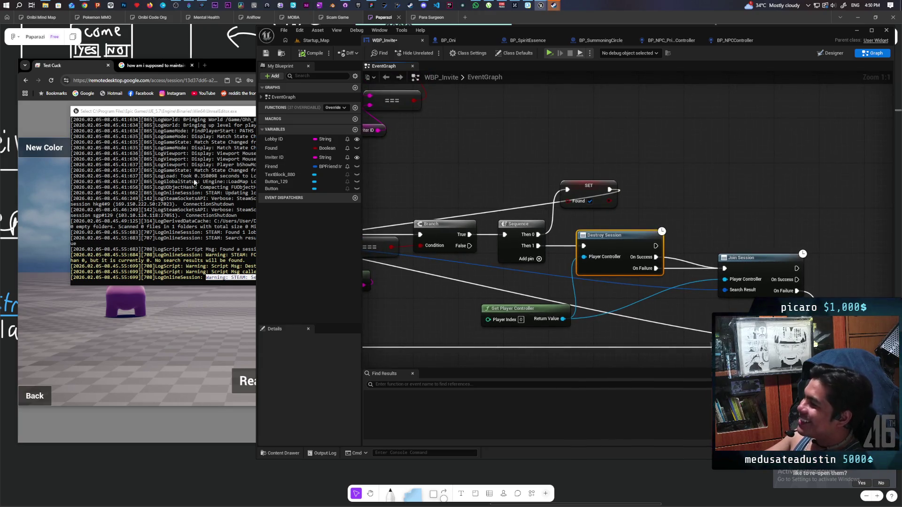
- Bring the game console forward and end the not-responding game process
{"action": "left_click", "coordinate": [191, 156]}
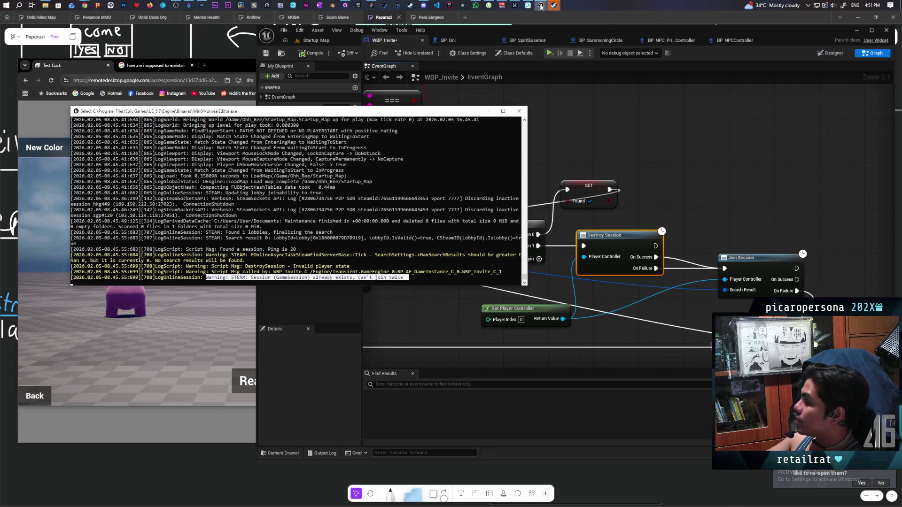
{"action": "mouse_move", "coordinate": [541, 7]}
{"action": "mouse_move", "coordinate": [602, 23]}
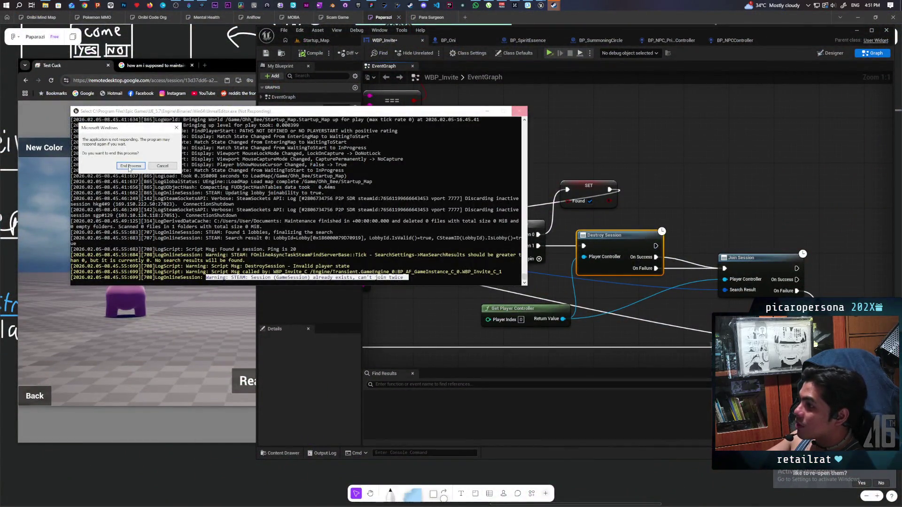
{"action": "left_click", "coordinate": [130, 166]}
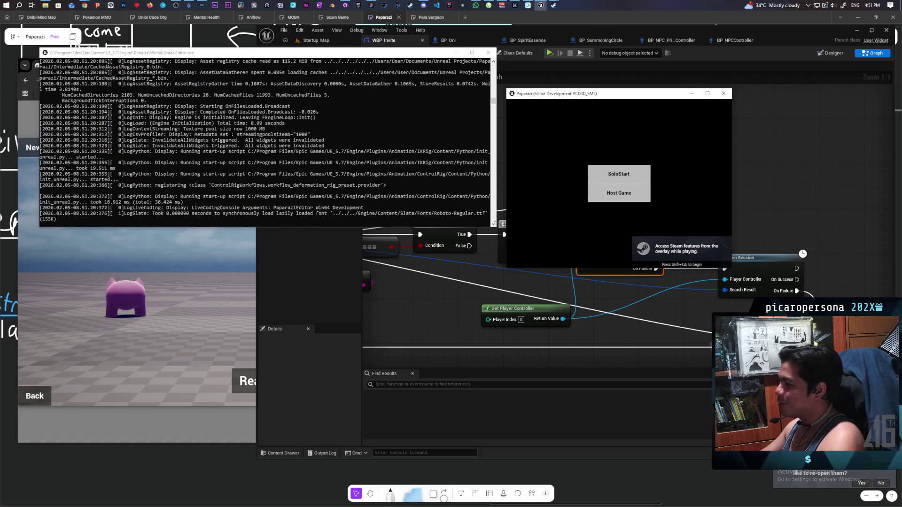
- Invite the other PC's player to the lobby and accept the invitation
{"action": "left_click", "coordinate": [251, 360]}
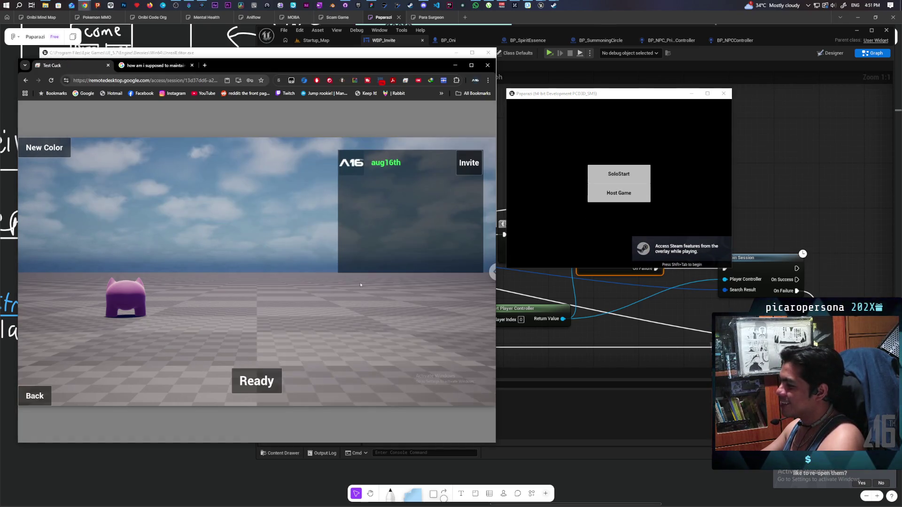
{"action": "left_click", "coordinate": [470, 164]}
{"action": "left_click", "coordinate": [577, 198]}
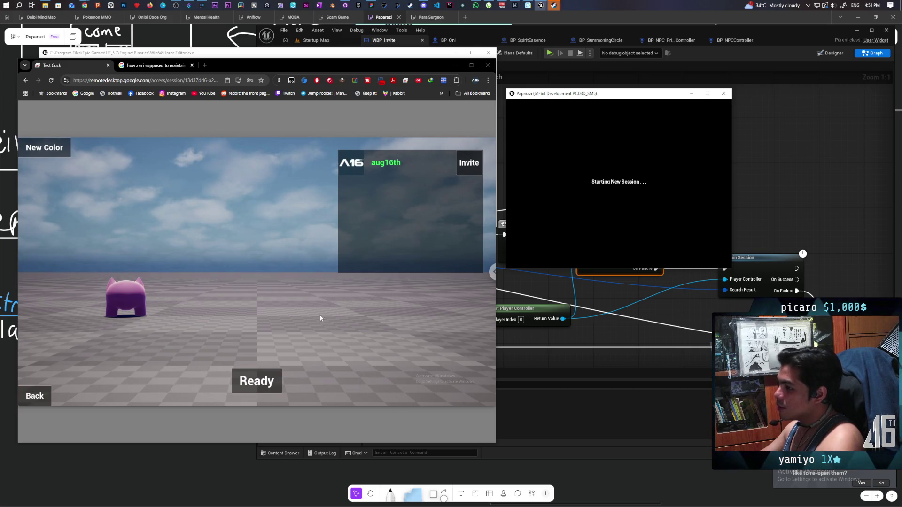
- Ready both players, start the match, then quit the remote game from its pause menu
{"action": "left_click", "coordinate": [257, 381]}
{"action": "left_click", "coordinate": [611, 252]}
{"action": "left_click", "coordinate": [433, 383]}
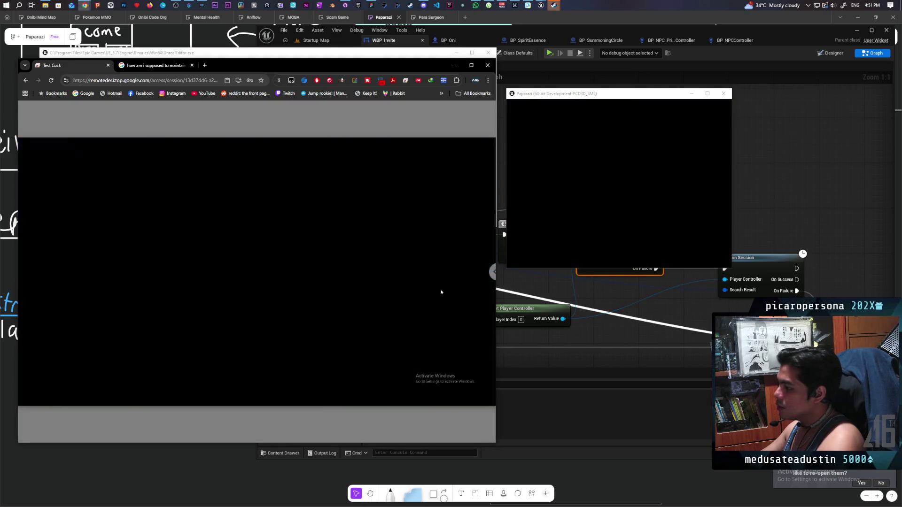
{"action": "key", "text": "Escape"}
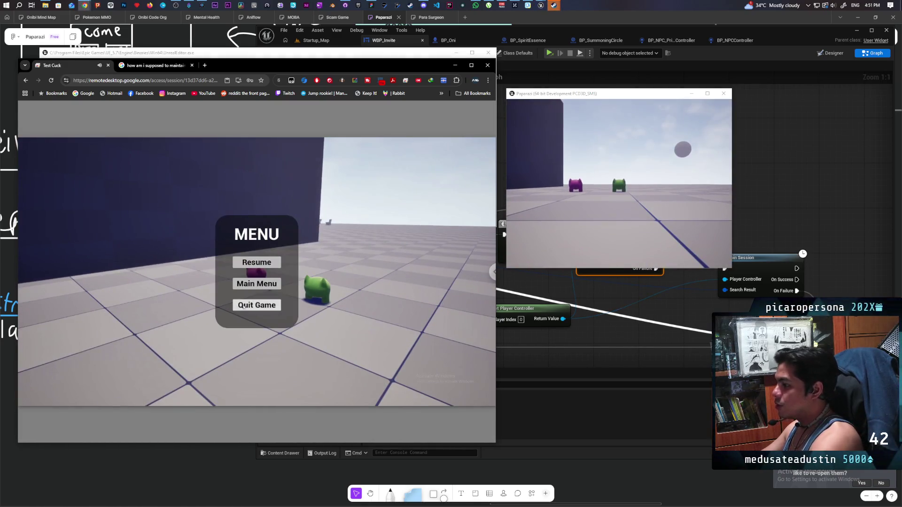
{"action": "left_click", "coordinate": [275, 305]}
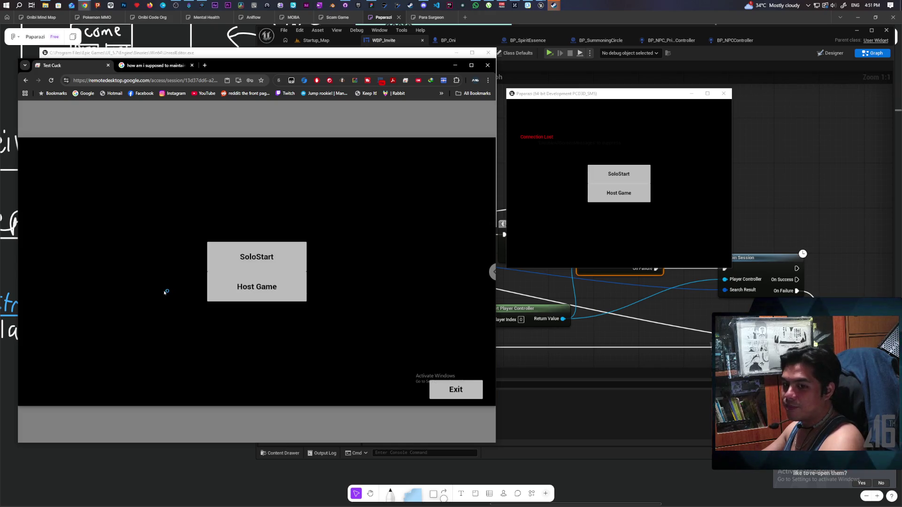
- Host a new lobby on the remote PC and accept its invite on the local PC
{"action": "left_click", "coordinate": [248, 298]}
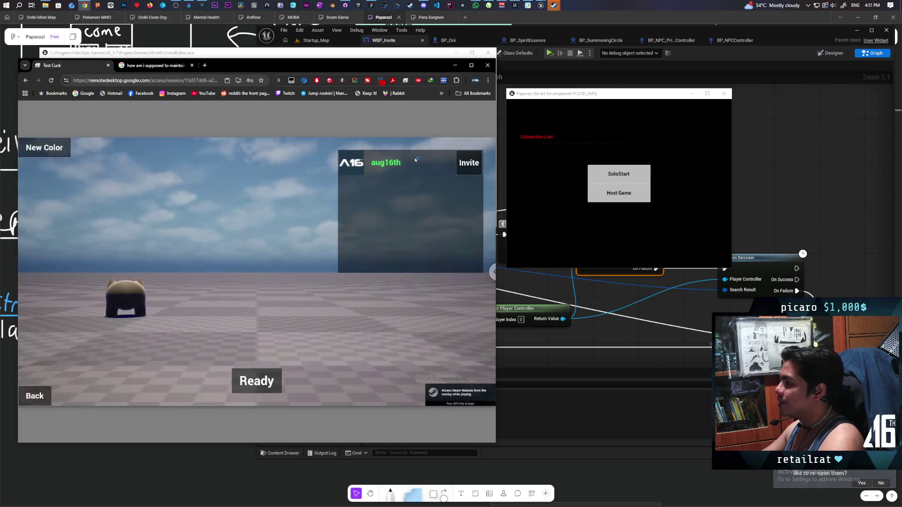
{"action": "left_click", "coordinate": [595, 193]}
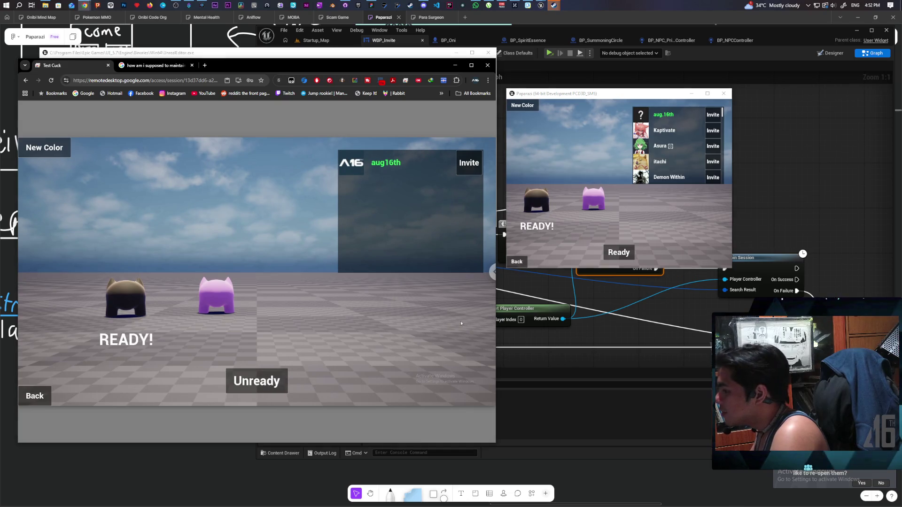
- Mark both the remote and local players ready and start the match
{"action": "left_click", "coordinate": [257, 381]}
{"action": "left_click", "coordinate": [619, 253]}
{"action": "left_click", "coordinate": [435, 379]}
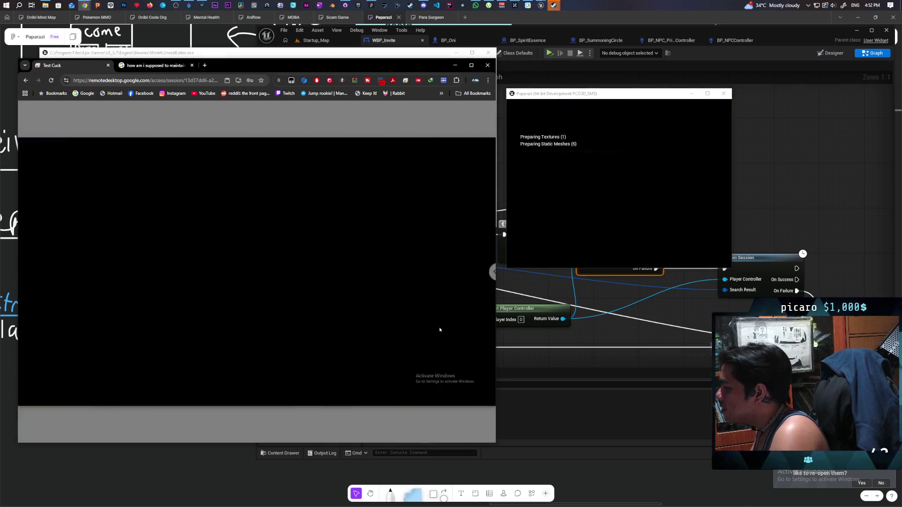
- Walk the characters forward, running the pink one onto the NPC's platform centre
{"action": "key", "text": "w"}
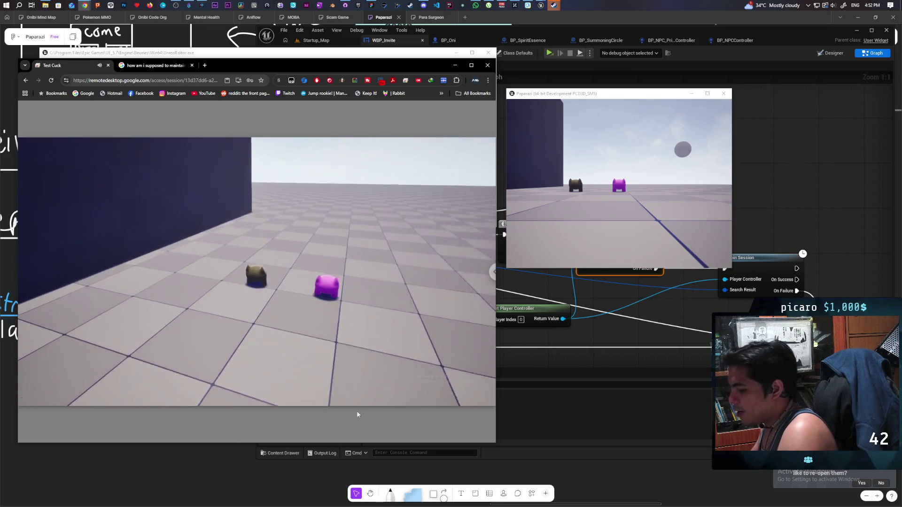
{"action": "left_click", "coordinate": [619, 183]}
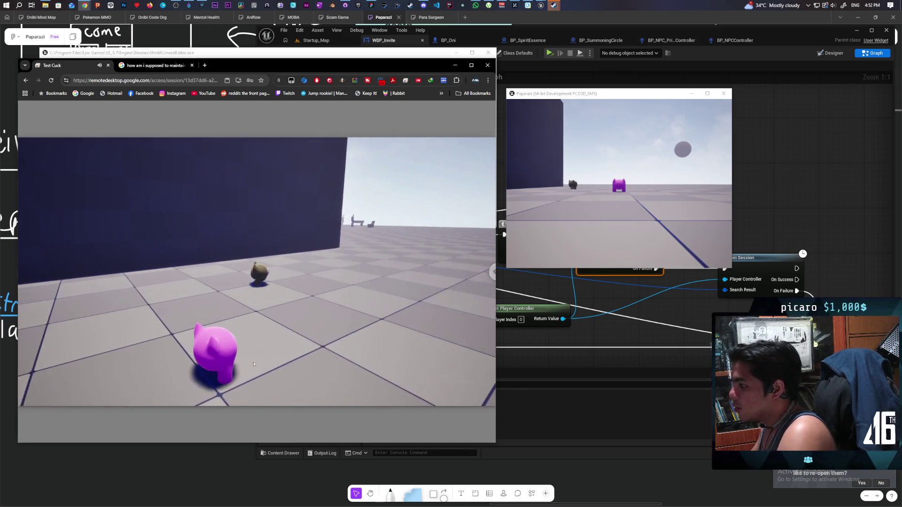
{"action": "key", "text": "w"}
{"action": "key", "text": "w"}
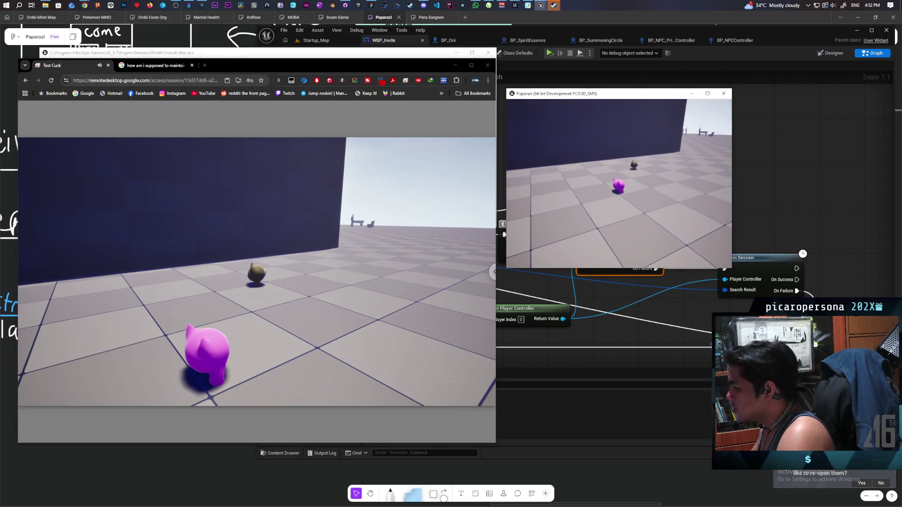
{"action": "key", "text": "w"}
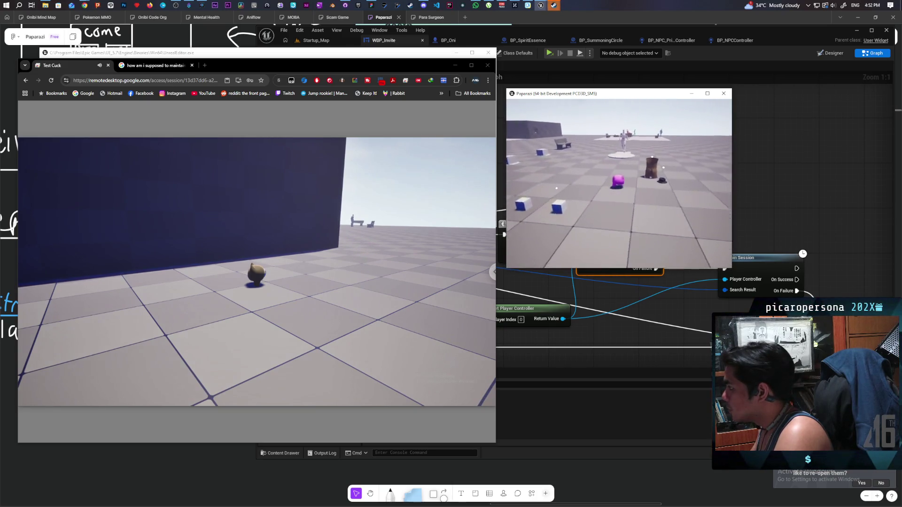
{"action": "key", "text": "w"}
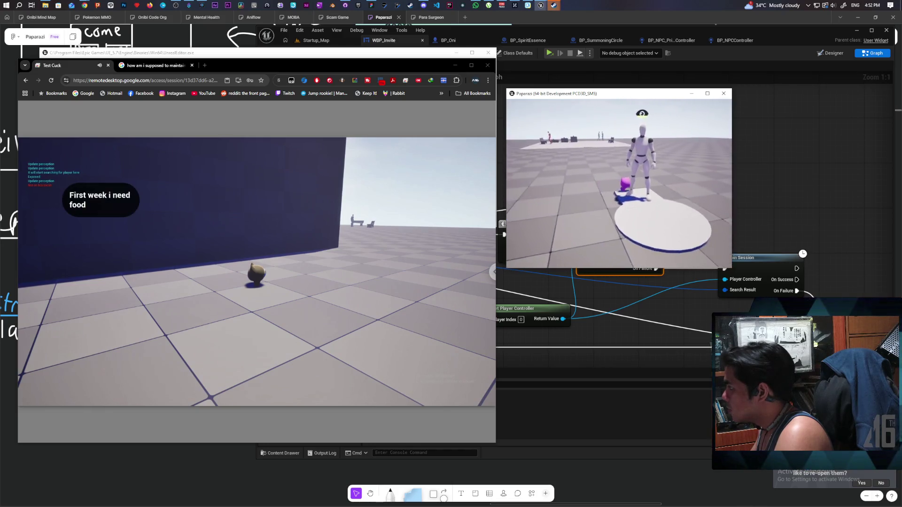
{"action": "key", "text": "w"}
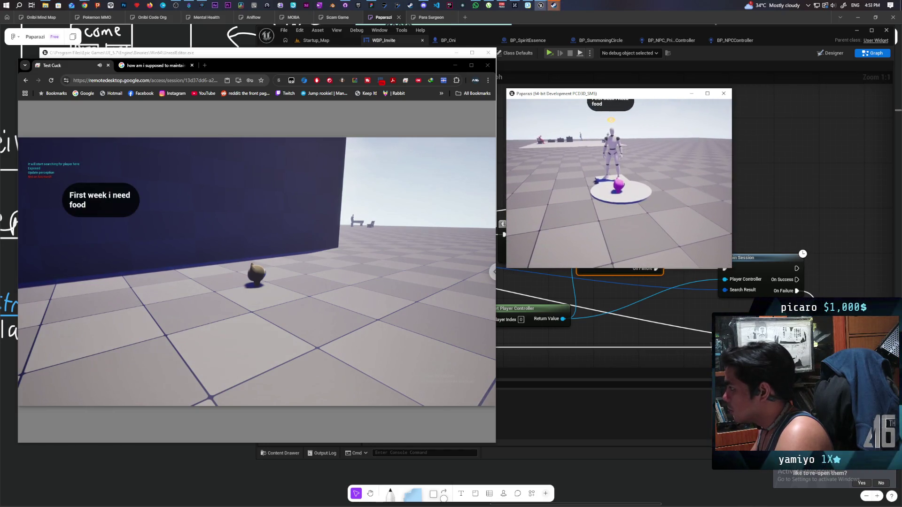
- Quit the game from the pause menu on the local PC, then the remote PC
{"action": "key", "text": "Escape"}
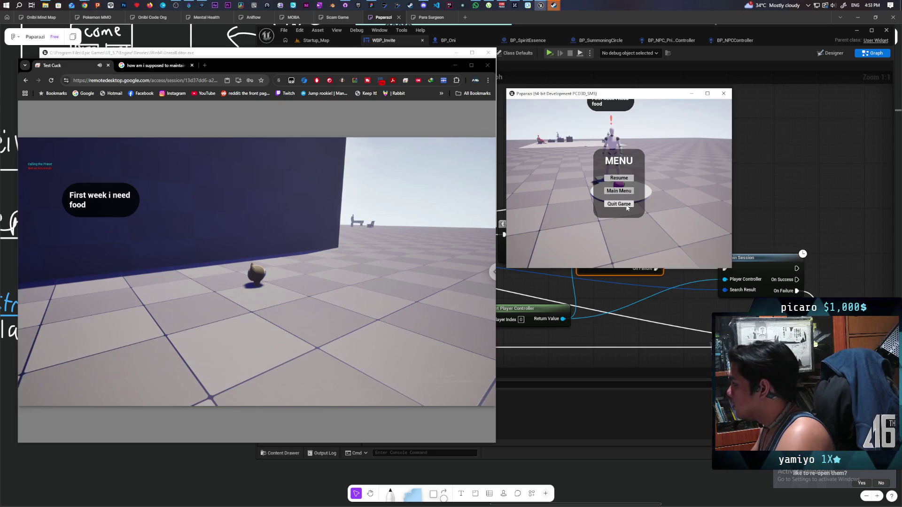
{"action": "left_click", "coordinate": [627, 207]}
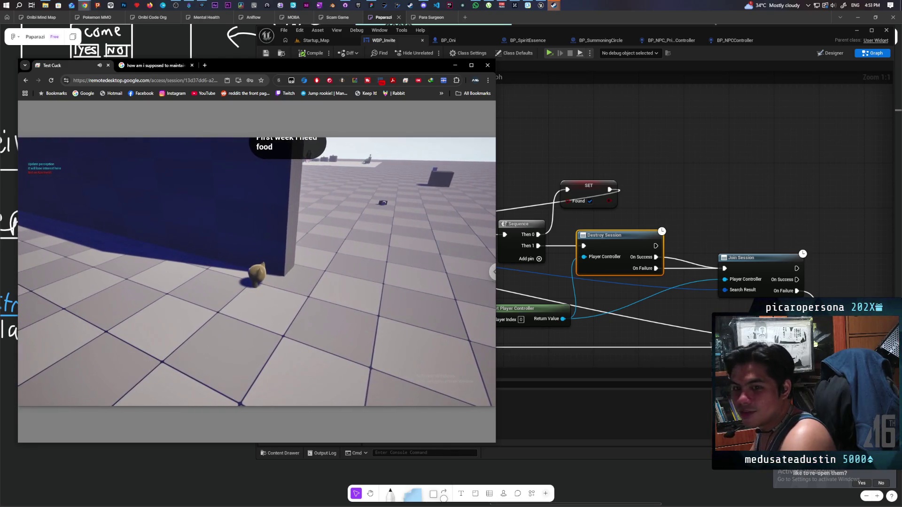
{"action": "key", "text": "Escape"}
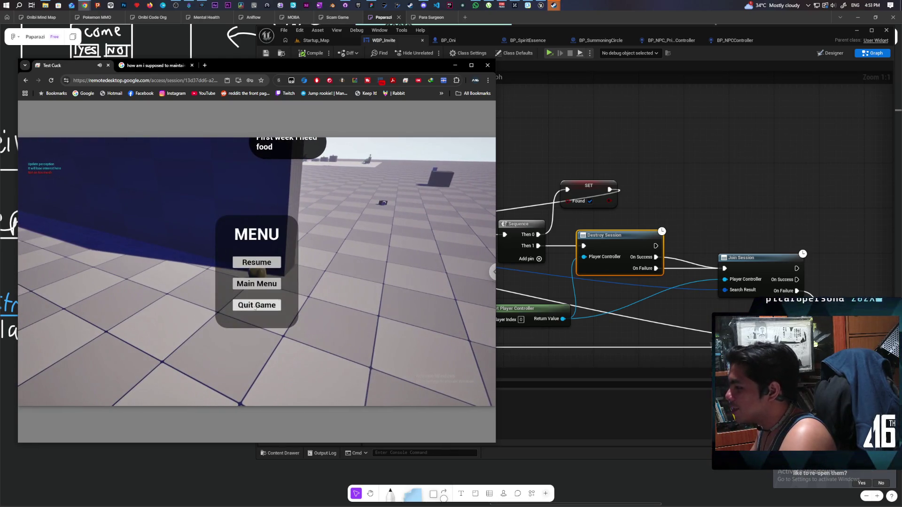
{"action": "left_click", "coordinate": [255, 306]}
- Bring GitHub Desktop forward and switch to the Paparazi repository
{"action": "left_click", "coordinate": [564, 119]}
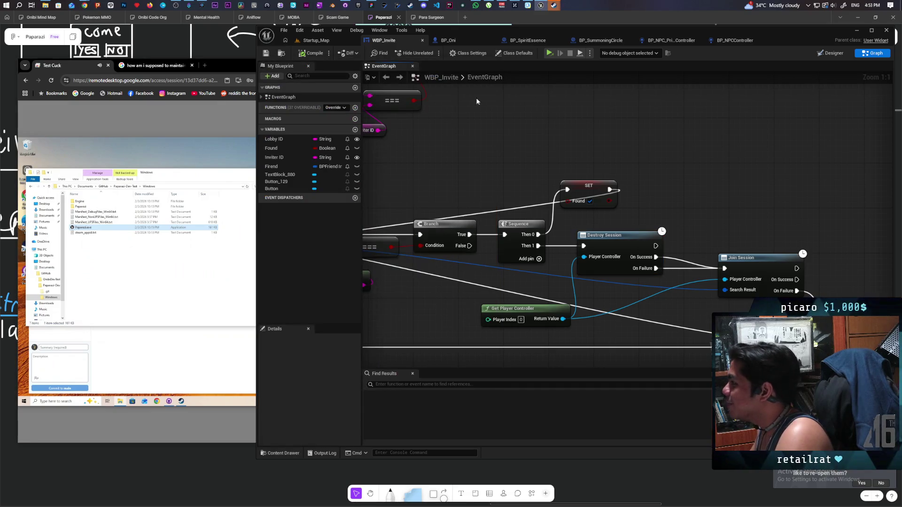
{"action": "left_click", "coordinate": [345, 6]}
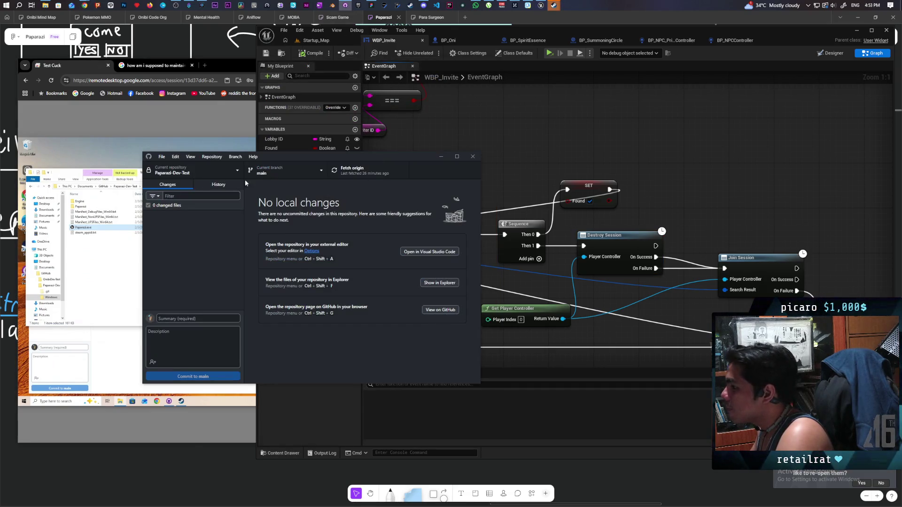
{"action": "left_click", "coordinate": [229, 175]}
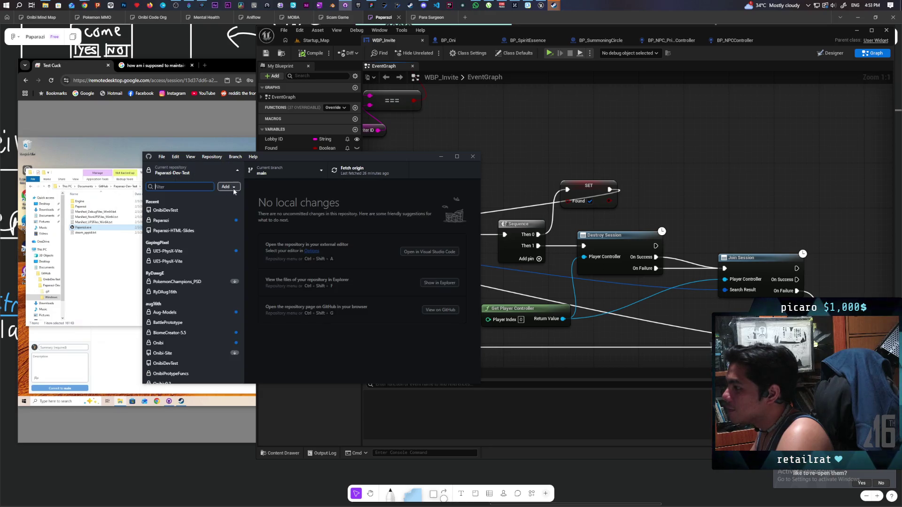
{"action": "left_click", "coordinate": [185, 221]}
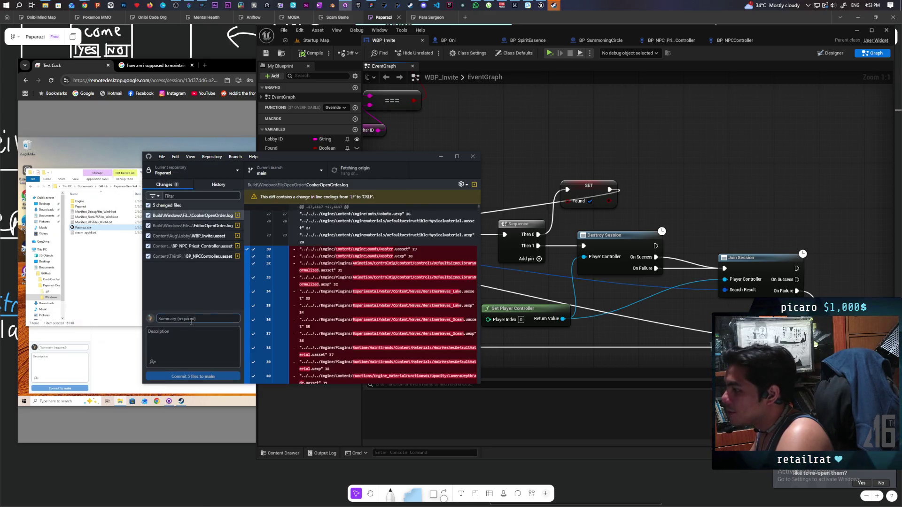
- Commit the five changed files to main as 'fixed oh well spam and invite after dc'
{"action": "type", "text": "fixed"}
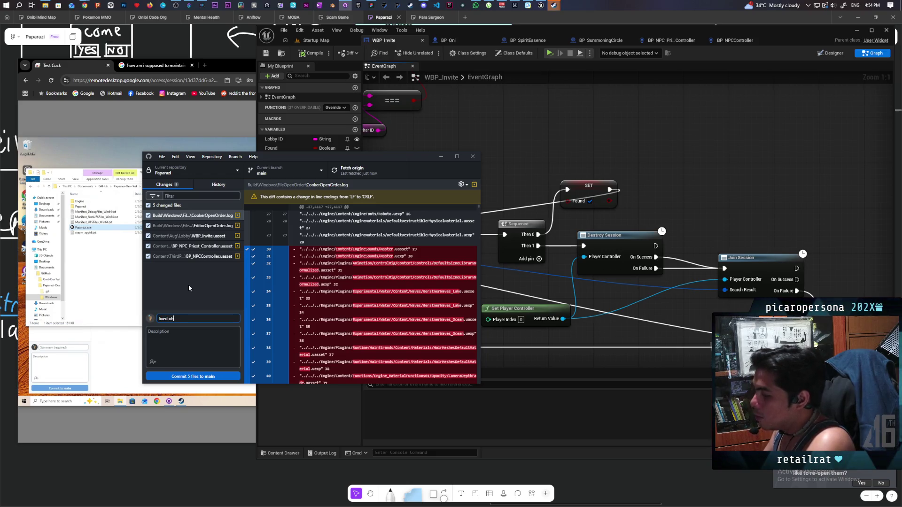
{"action": "type", "text": "oh well spam and "}
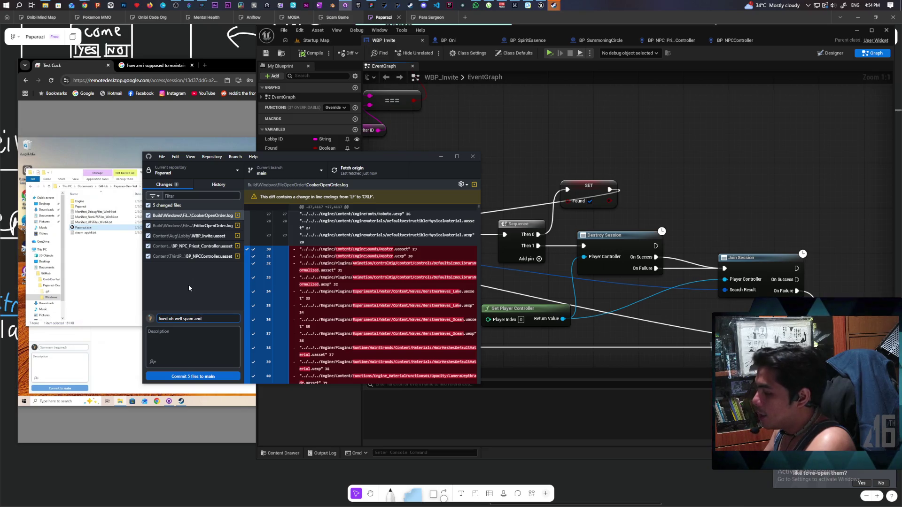
{"action": "type", "text": "invite after dc"}
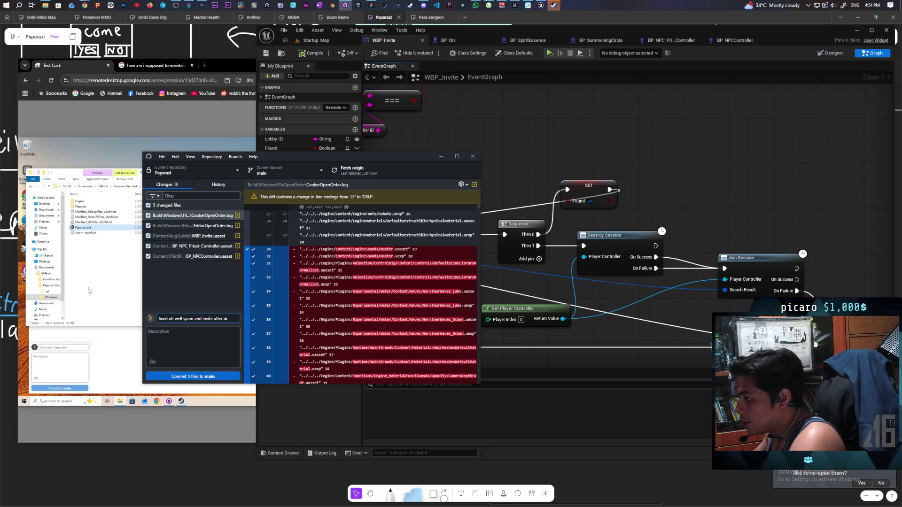
{"action": "key", "text": "ctrl+Return"}
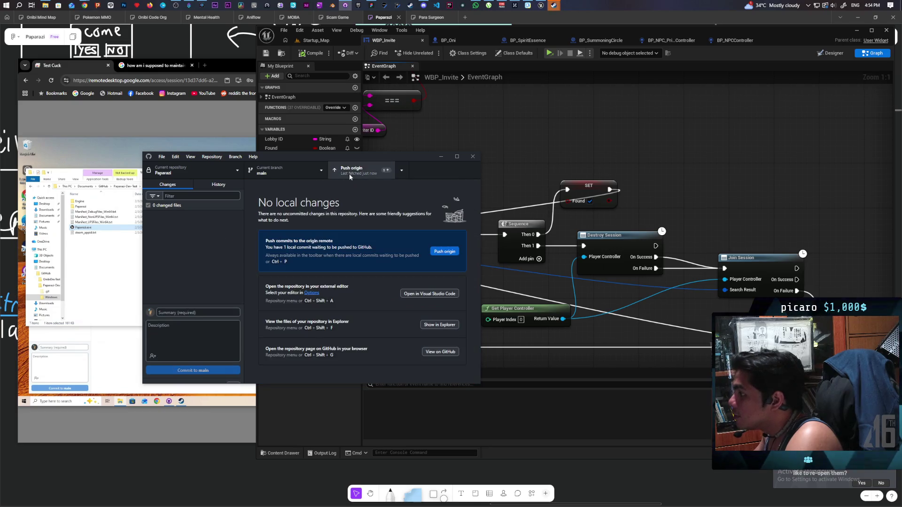
- Push the Paparazi commit to origin and return to the Unreal editor
{"action": "left_click", "coordinate": [349, 172]}
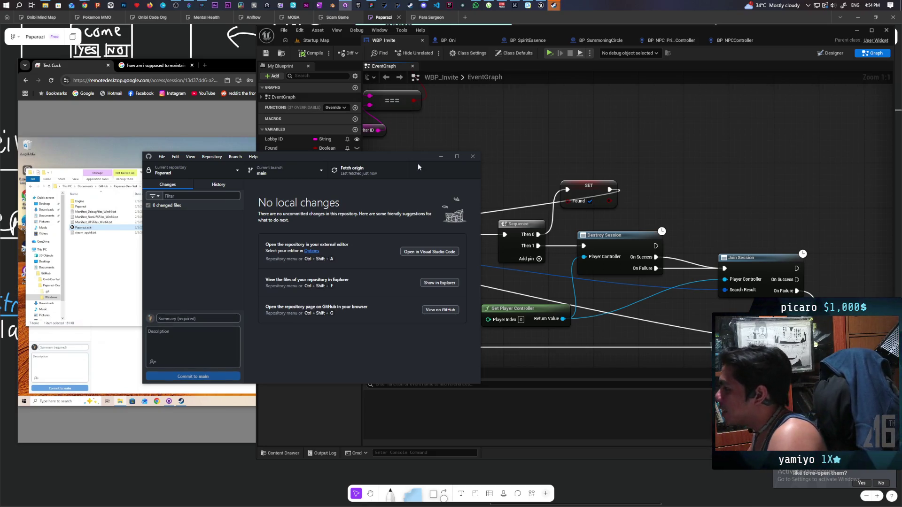
{"action": "left_click", "coordinate": [504, 129]}
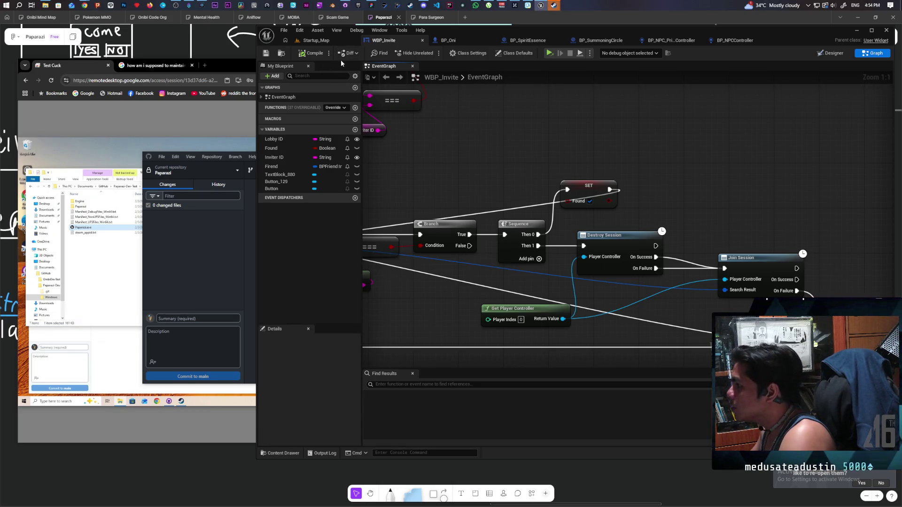
- From the Startup_Map level, package the project into the Paparazi Dev Test folder
{"action": "left_click", "coordinate": [320, 41]}
{"action": "left_click", "coordinate": [384, 30]}
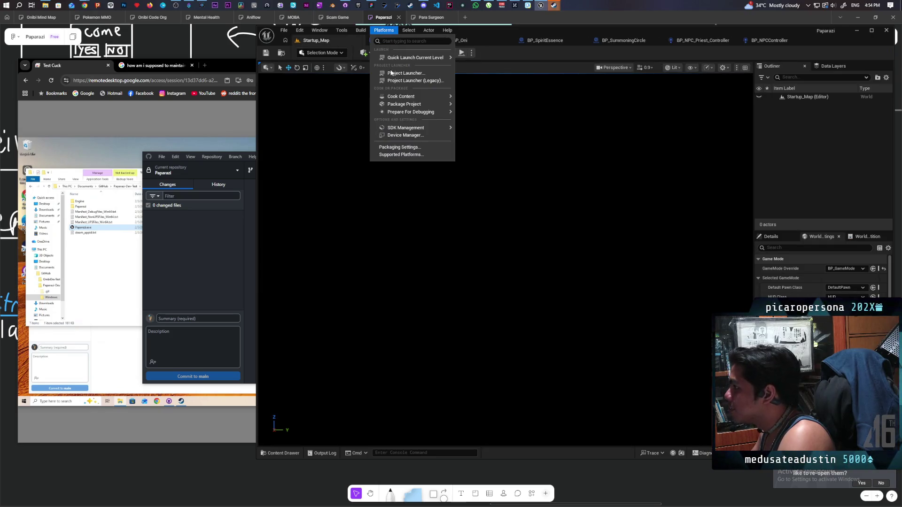
{"action": "mouse_move", "coordinate": [425, 104]}
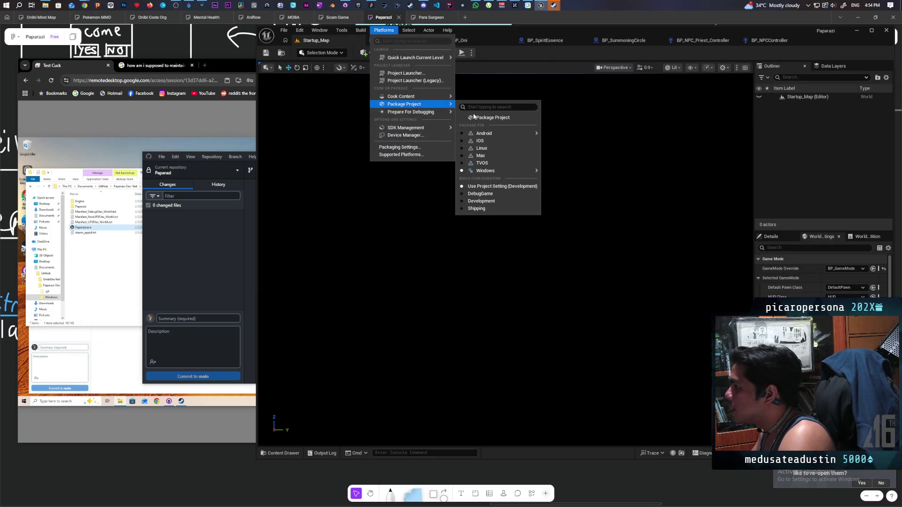
{"action": "left_click", "coordinate": [489, 118]}
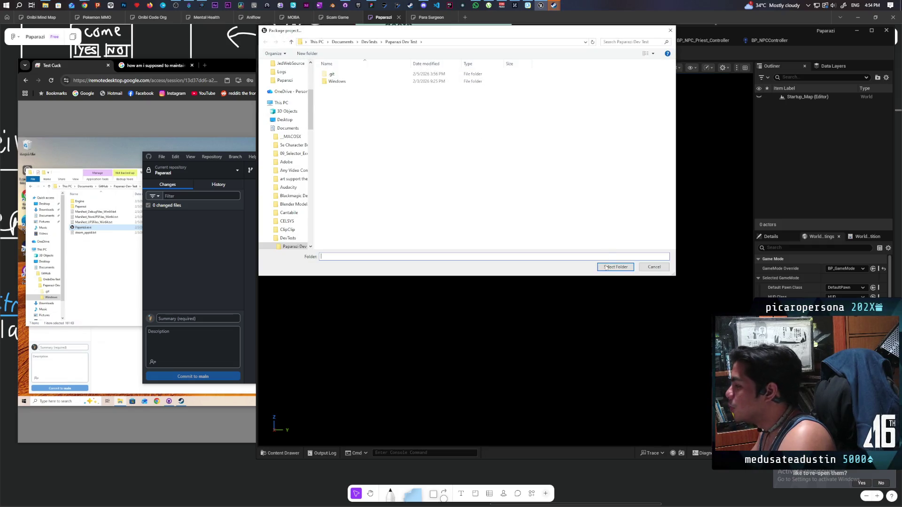
{"action": "left_click", "coordinate": [605, 268]}
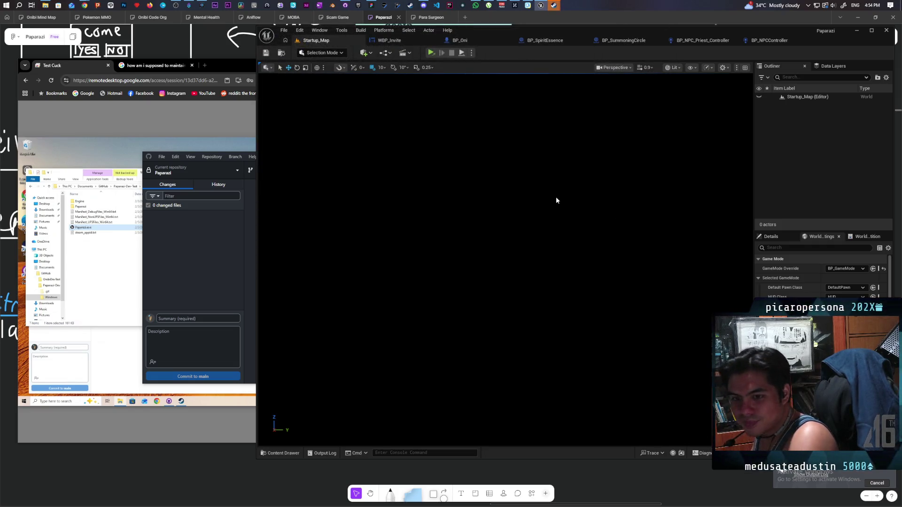
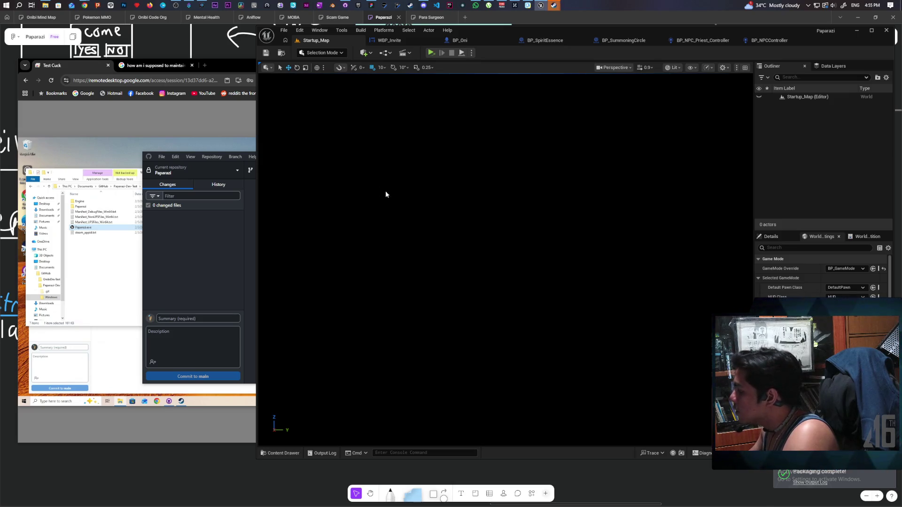
- Switch GitHub Desktop's current repository to Paparazi-Dev-Test
{"action": "key", "text": "alt+Tab"}
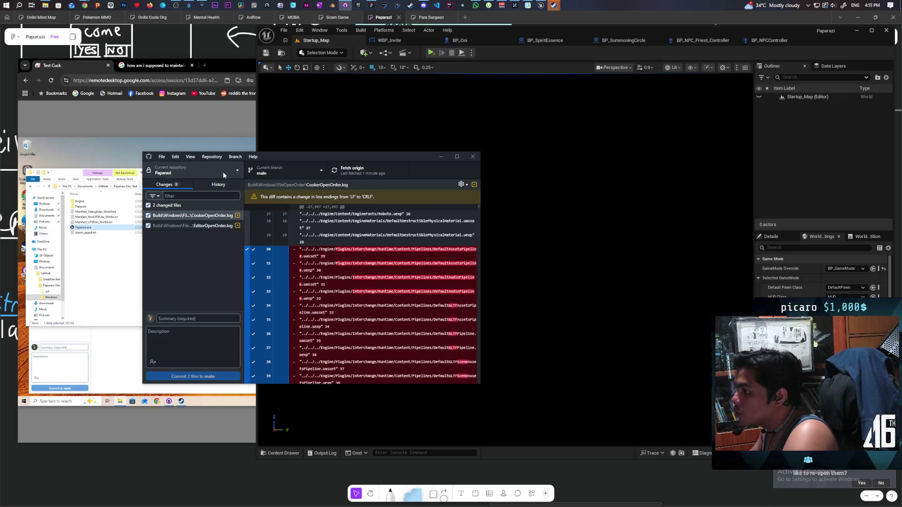
{"action": "left_click", "coordinate": [223, 171]}
{"action": "left_click", "coordinate": [195, 221]}
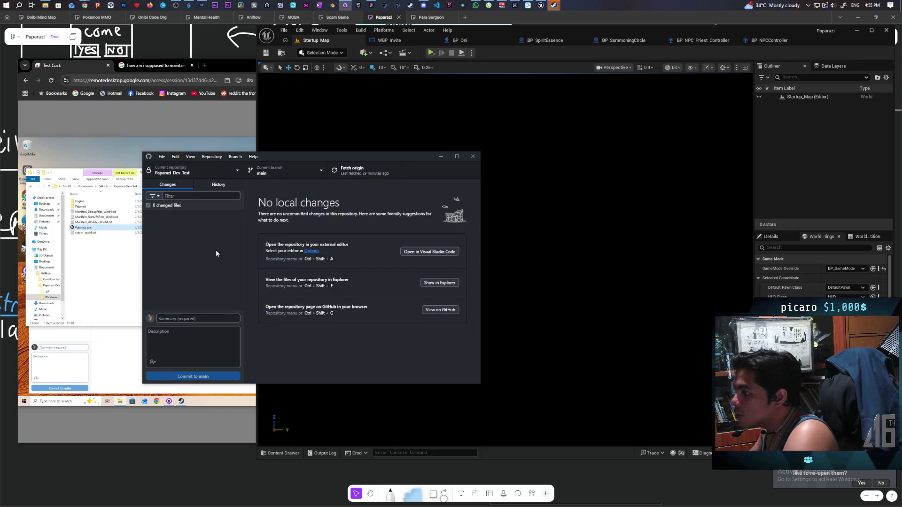
- Commit the 5 changed files to main with the summary 'oh well and invites after dc'
{"action": "left_click", "coordinate": [203, 318]}
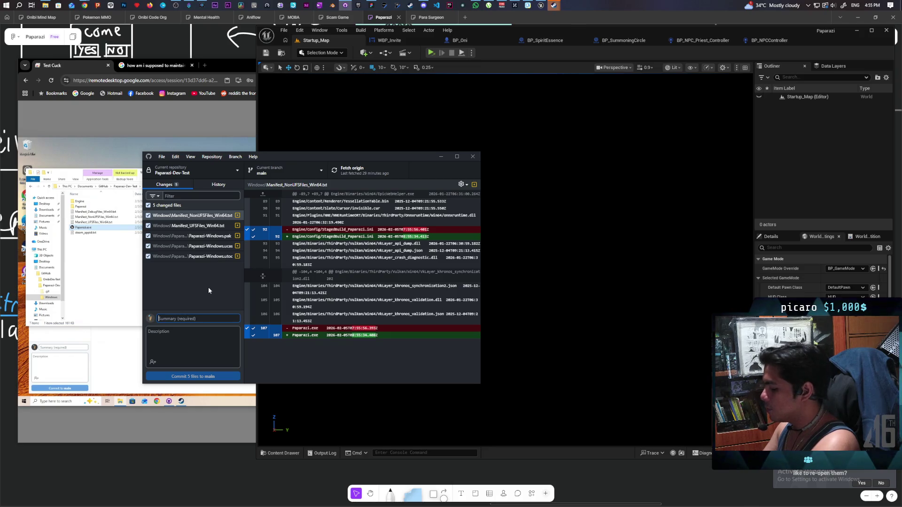
{"action": "type", "text": "o"}
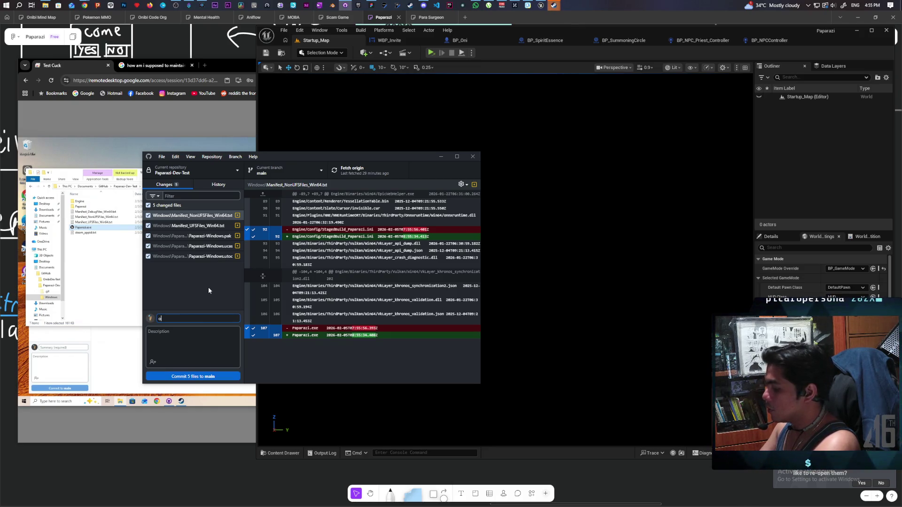
{"action": "type", "text": "h well and"}
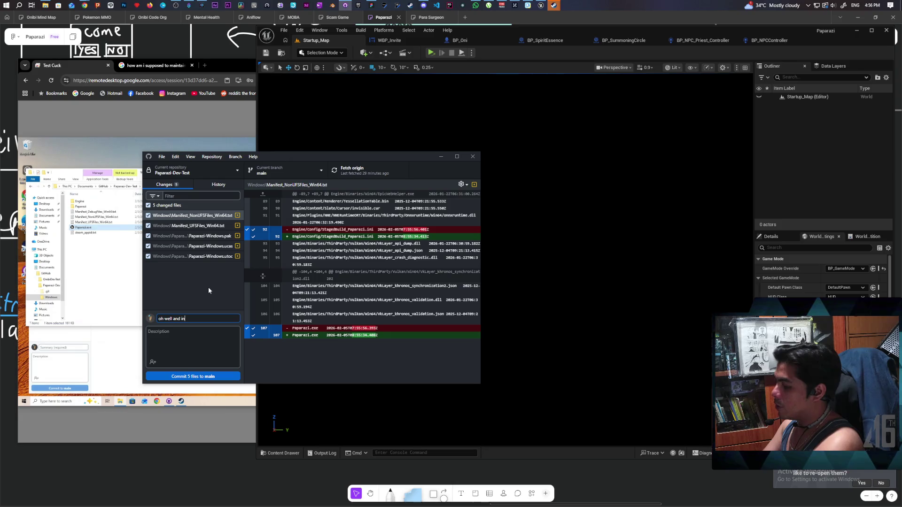
{"action": "type", "text": "invites "}
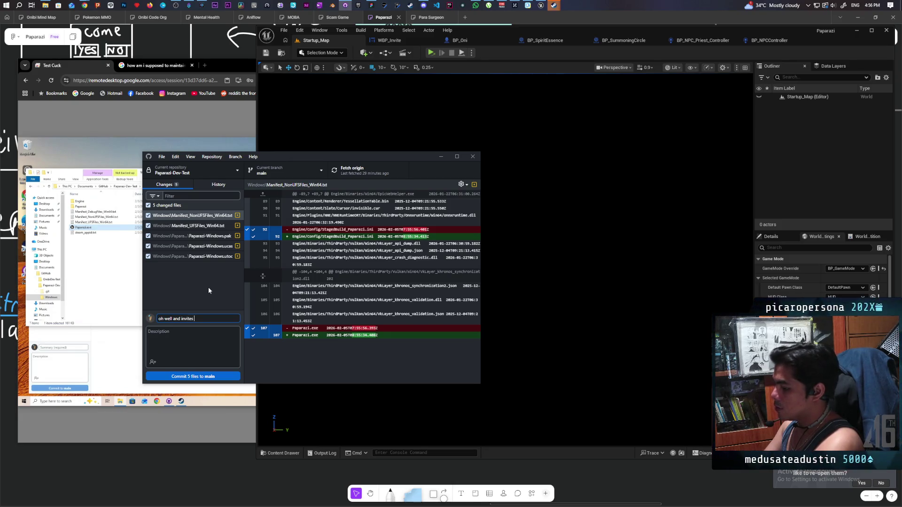
{"action": "type", "text": "after dc"}
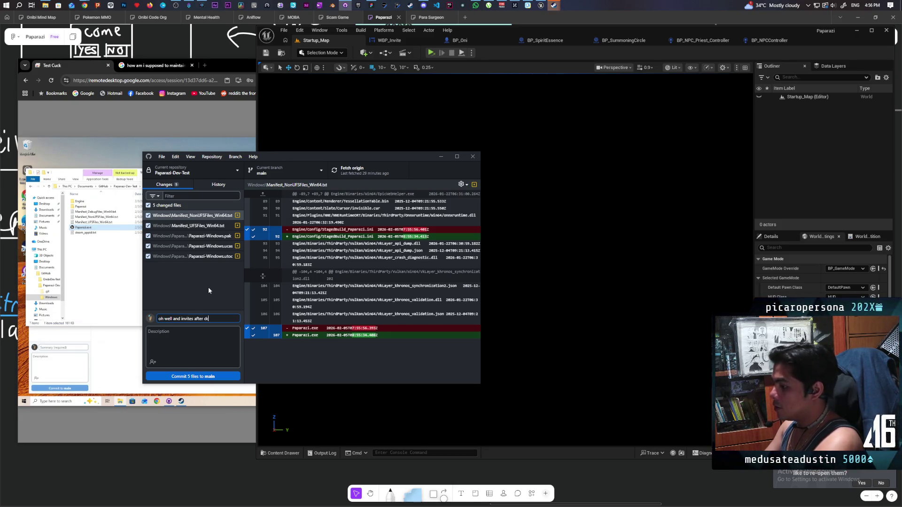
{"action": "key", "text": "ctrl+Return"}
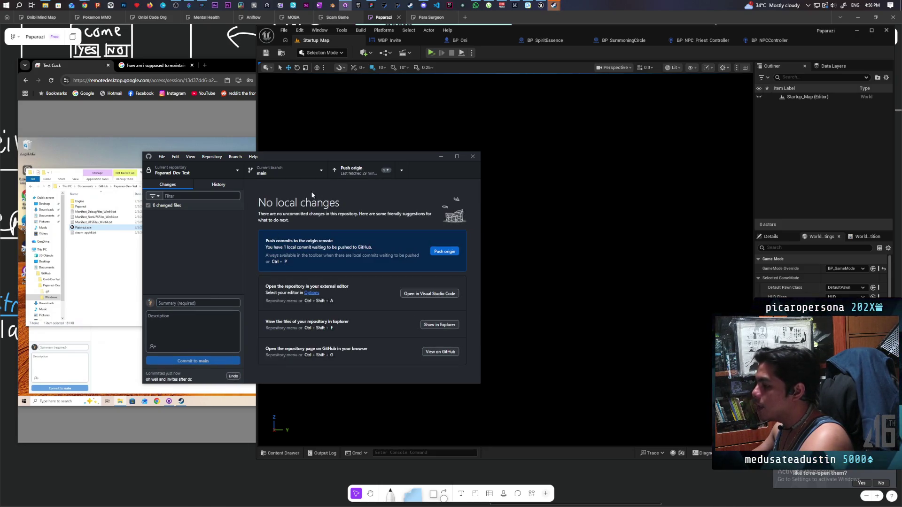
- Push the 'oh well and invites after dc' commit to origin and wait for the upload
{"action": "left_click", "coordinate": [373, 174]}
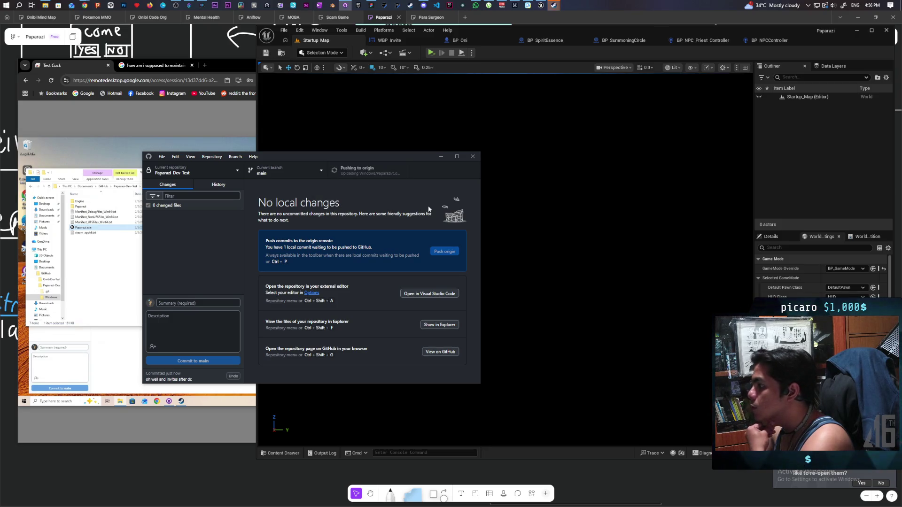
{"action": "mouse_move", "coordinate": [391, 179]}
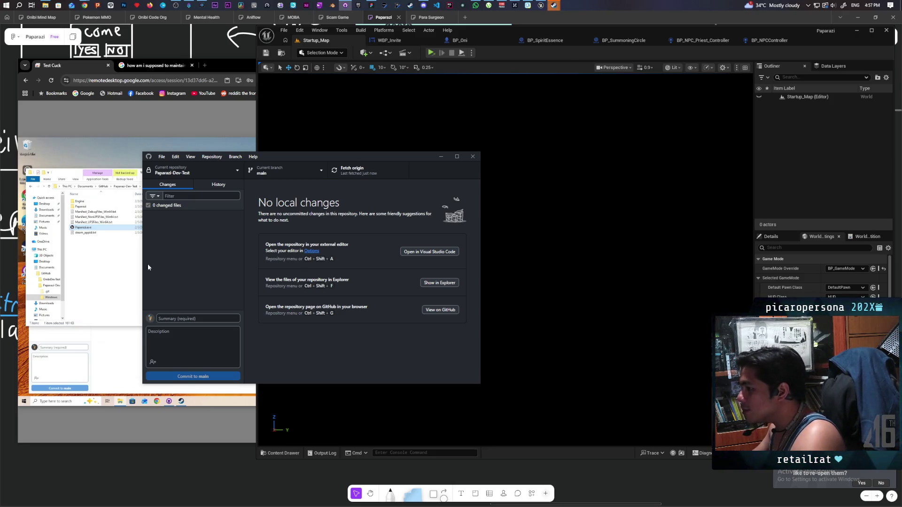
- In the remote session, fetch and pull the new commit into Paparazi-Dev-Test, then minimize Chrome
{"action": "left_click", "coordinate": [126, 257]}
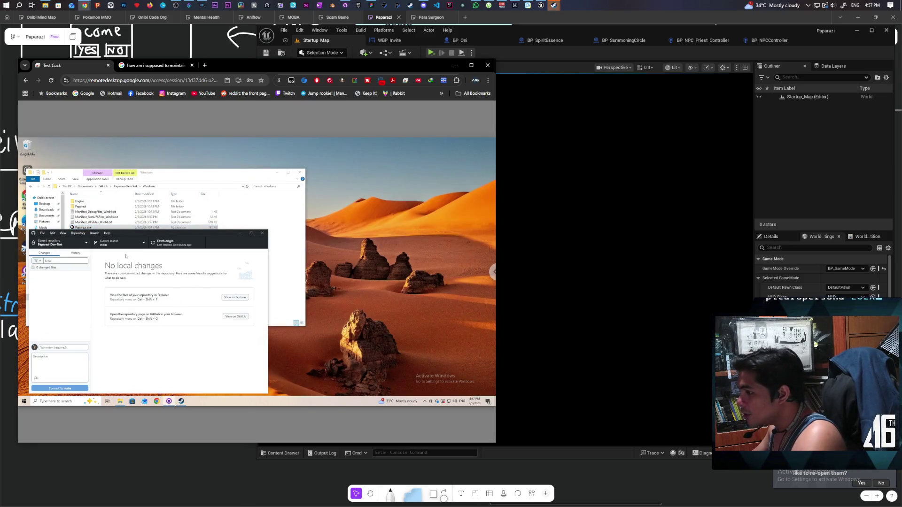
{"action": "left_click", "coordinate": [179, 245]}
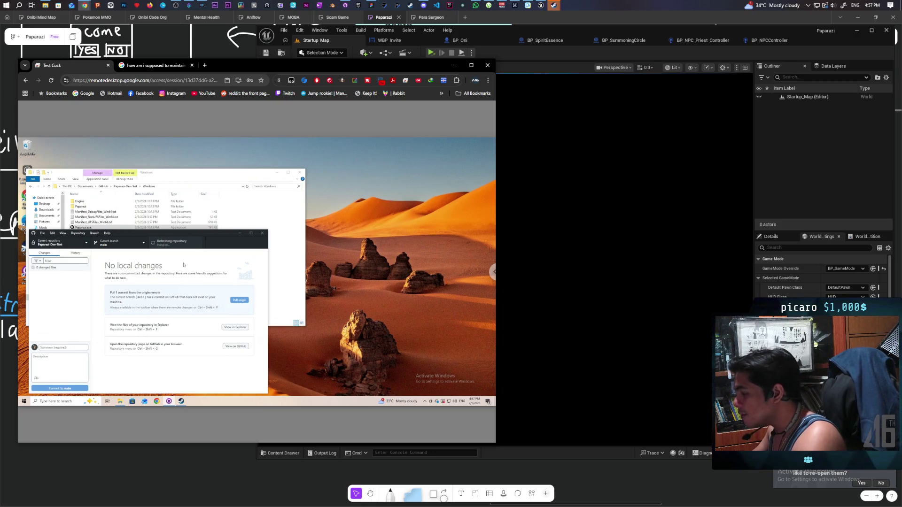
{"action": "left_click", "coordinate": [181, 243]}
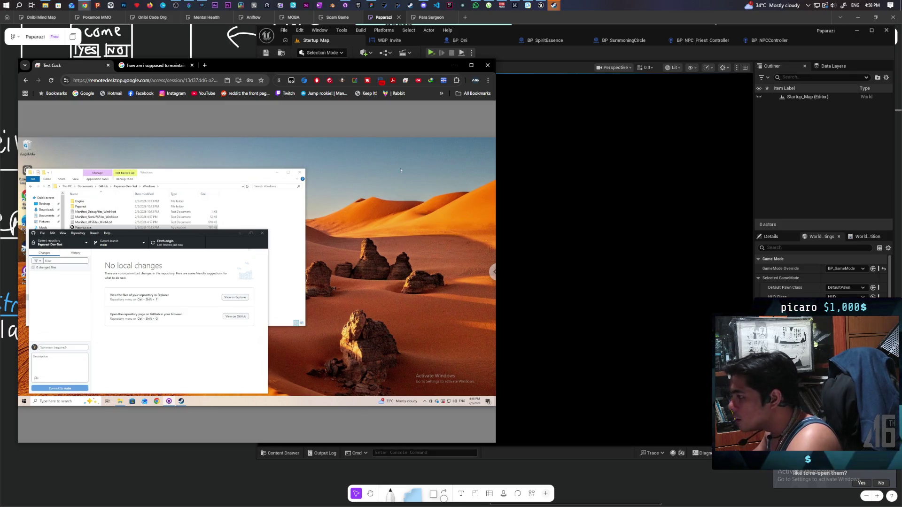
{"action": "left_click", "coordinate": [454, 65]}
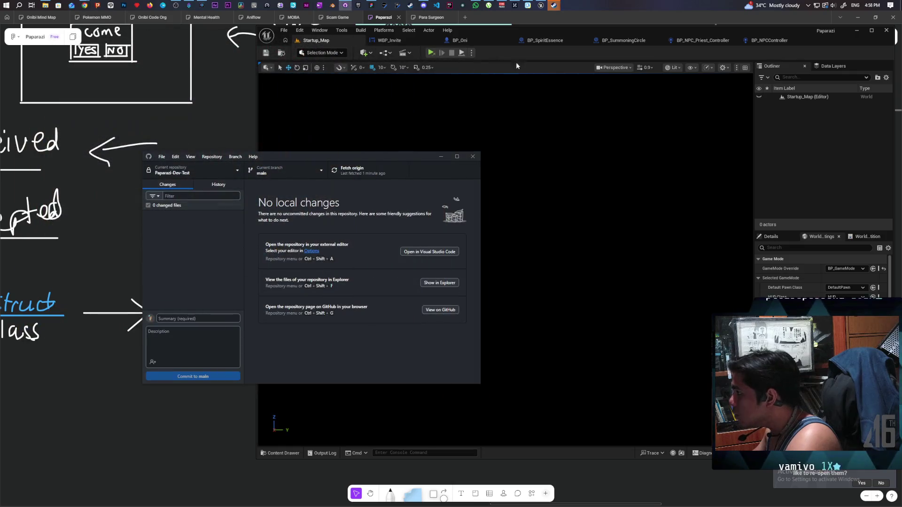
- Launch Unreal Engine 5.6.1 from the Epic library twice, hitting the LS-0019-IS-0001 error
{"action": "left_click", "coordinate": [544, 70]}
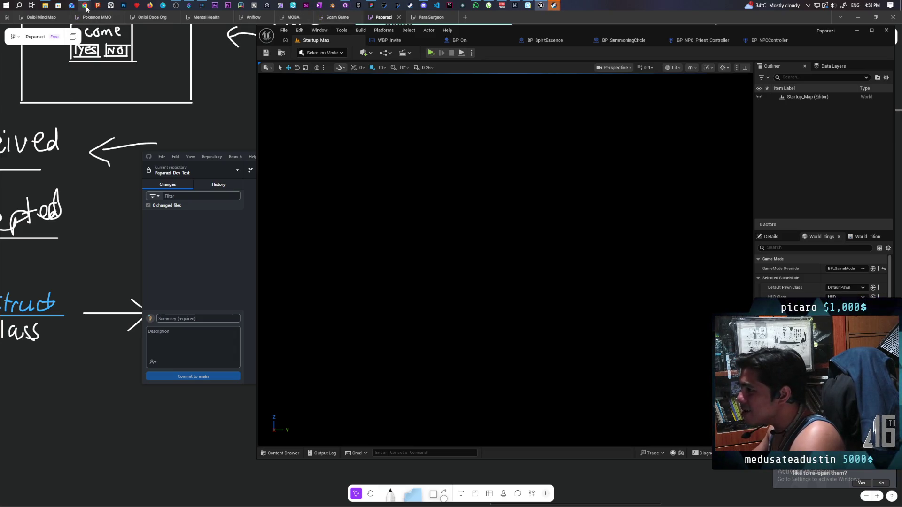
{"action": "mouse_move", "coordinate": [86, 7]}
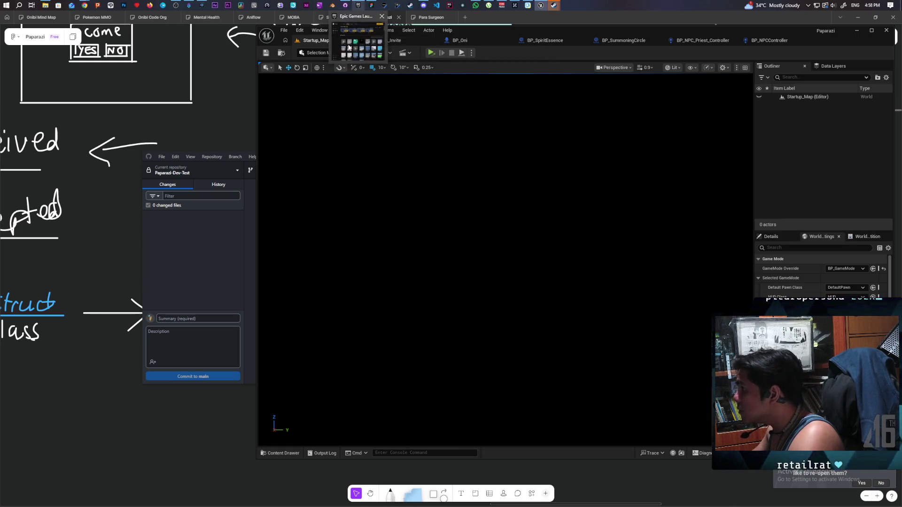
{"action": "left_click", "coordinate": [361, 2]}
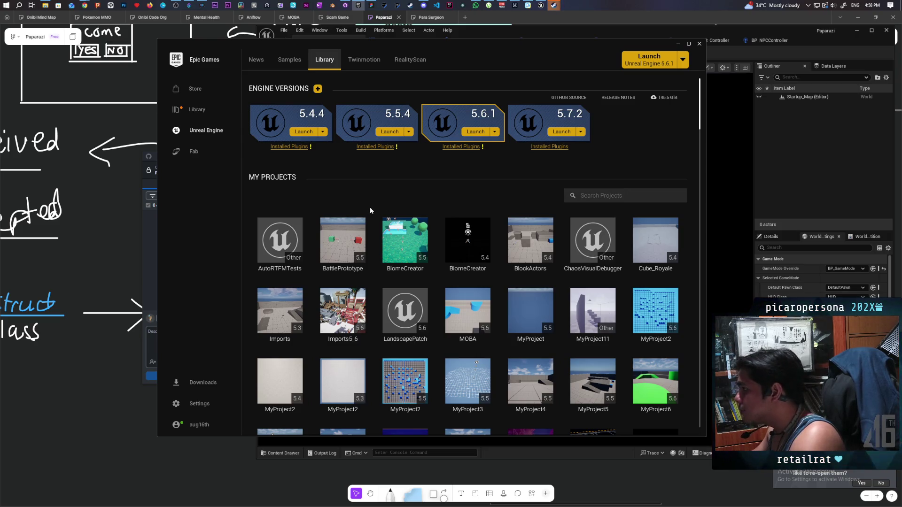
{"action": "left_click", "coordinate": [562, 132]}
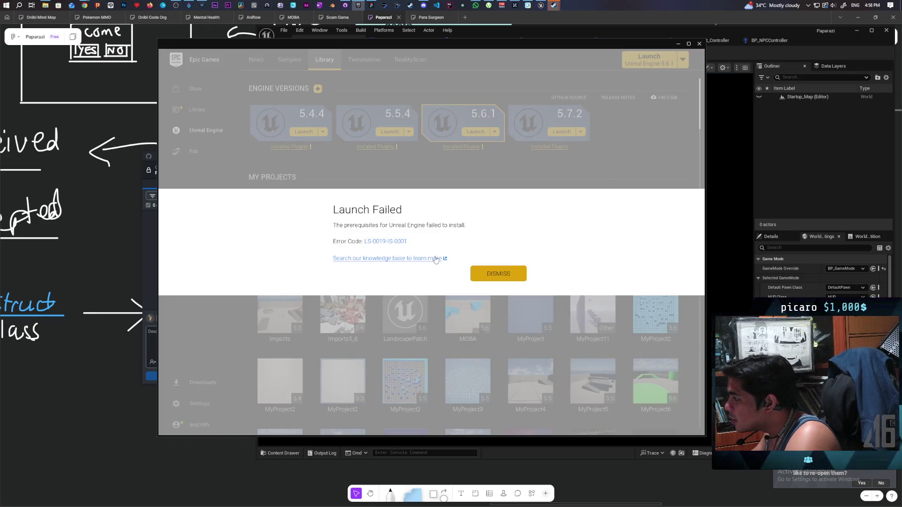
{"action": "left_click", "coordinate": [506, 277]}
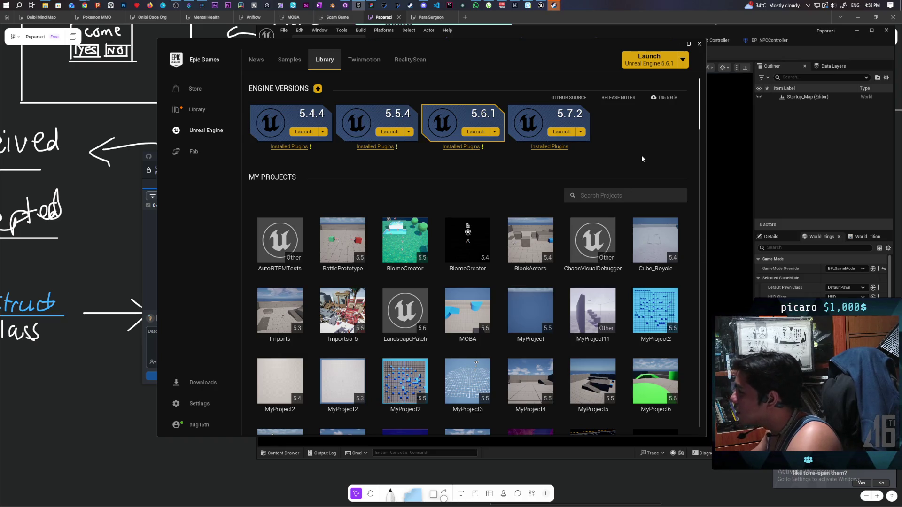
{"action": "left_click", "coordinate": [571, 135]}
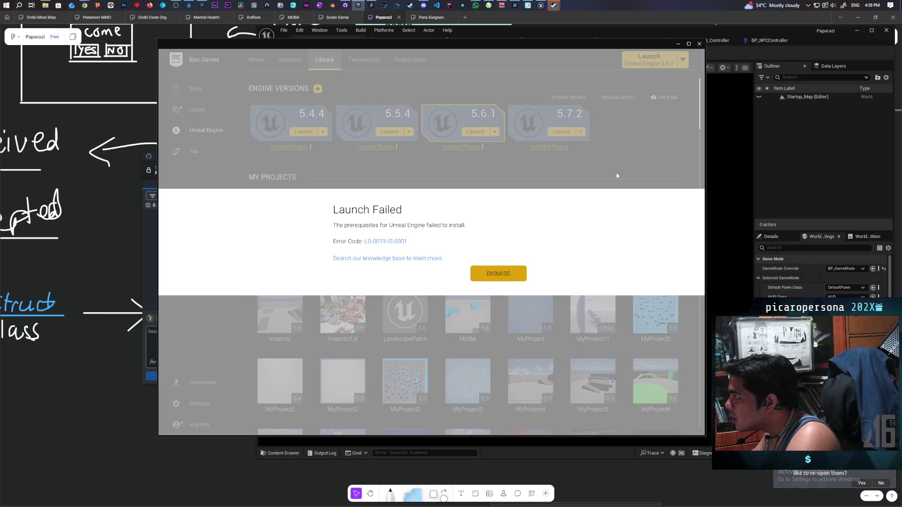
- Launch Unreal Engine 5.7.2 instead, then follow the LS-0019-IS-0001 error link to Epic support
{"action": "left_click", "coordinate": [506, 275]}
{"action": "left_click", "coordinate": [683, 60]}
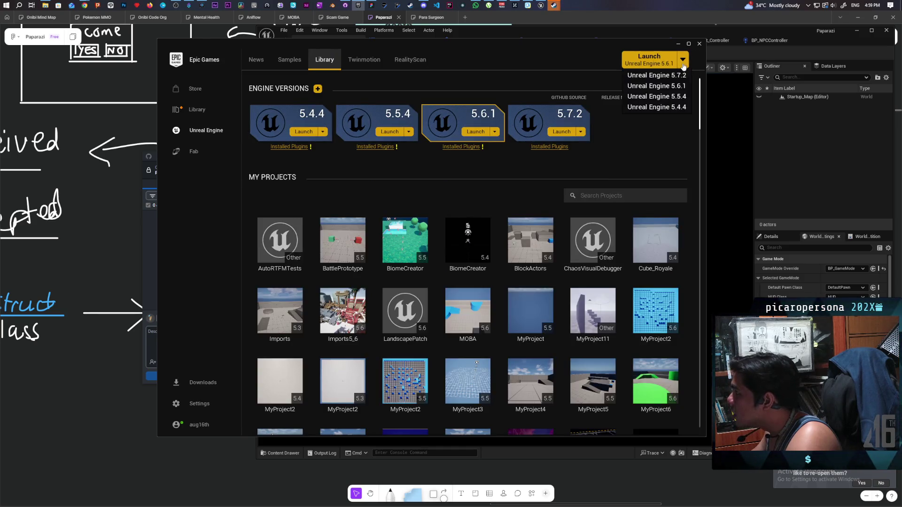
{"action": "left_click", "coordinate": [682, 78]}
{"action": "left_click", "coordinate": [649, 60]}
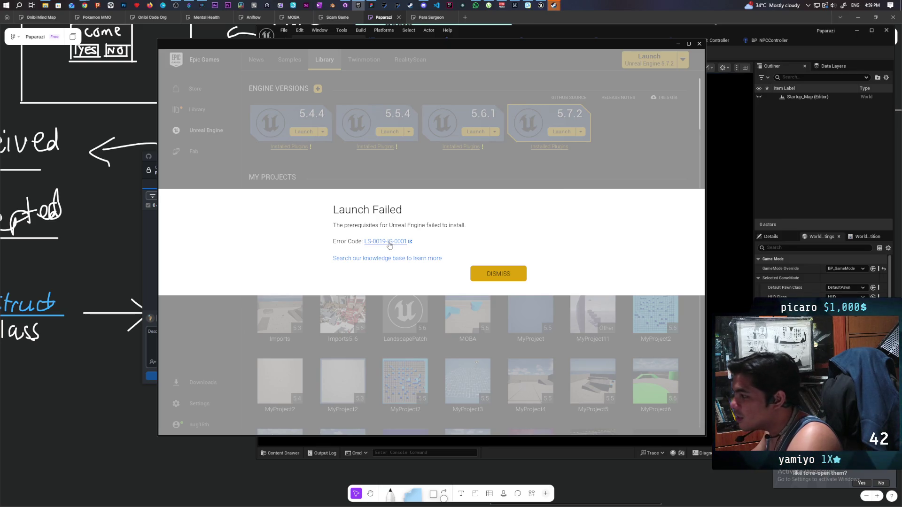
{"action": "left_click", "coordinate": [389, 241]}
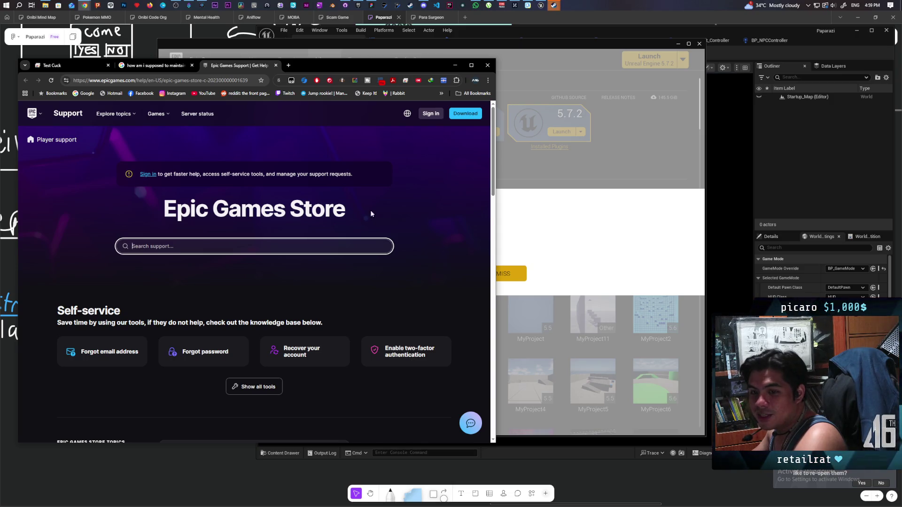
- Dismiss the launcher's failure message and move it aside to uncover Chrome
{"action": "left_click", "coordinate": [504, 170]}
{"action": "left_click", "coordinate": [499, 274]}
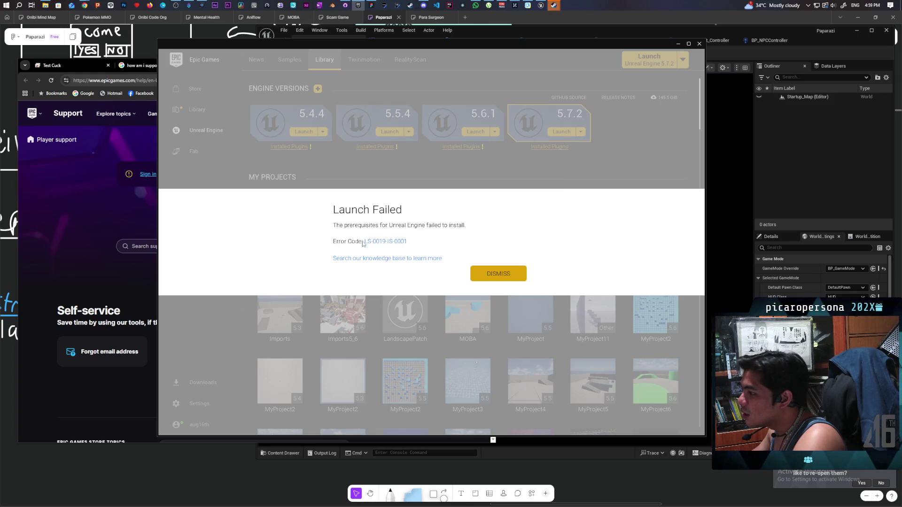
{"action": "left_click_drag", "start_coordinate": [352, 46], "coordinate": [575, 61]}
{"action": "left_click", "coordinate": [292, 137]}
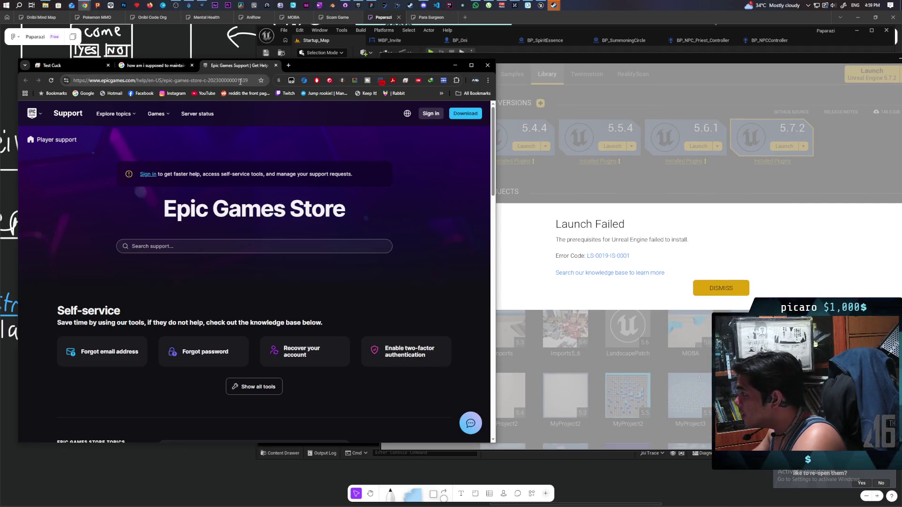
- Search the web for 'LS 0019 IS 0001' from the address bar
{"action": "left_click", "coordinate": [240, 81]}
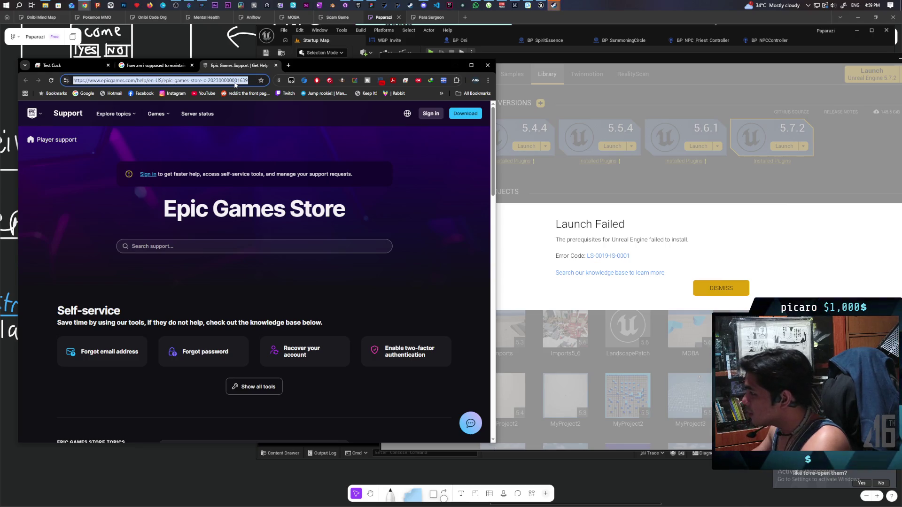
{"action": "type", "text": "LS 00"}
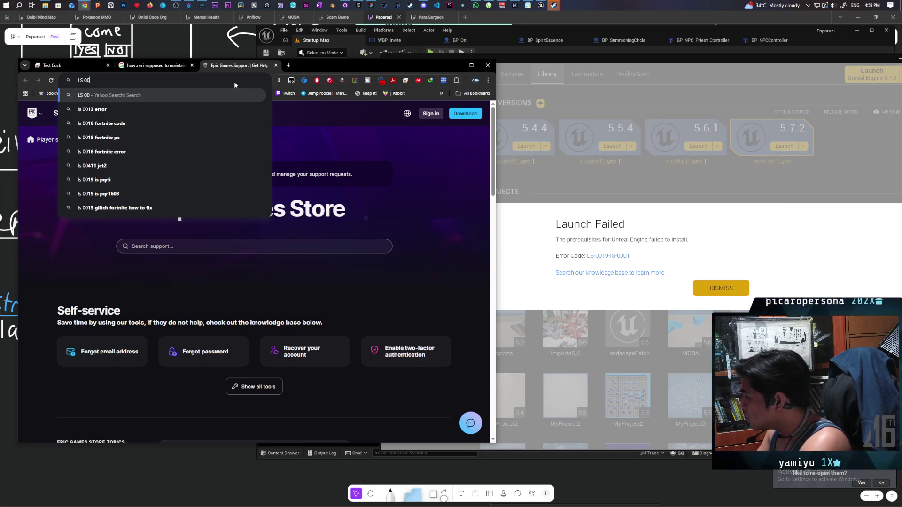
{"action": "type", "text": "19 "}
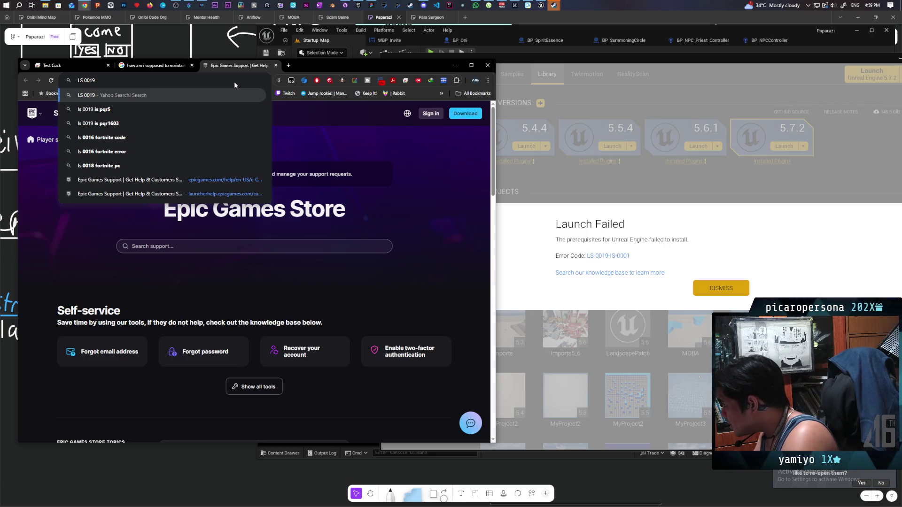
{"action": "type", "text": "IS 0000"}
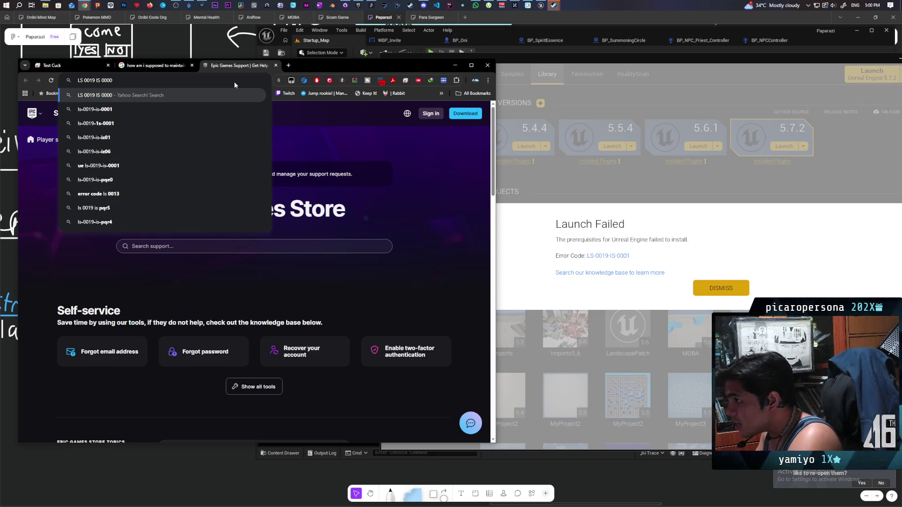
{"action": "key", "text": "BackSpace"}
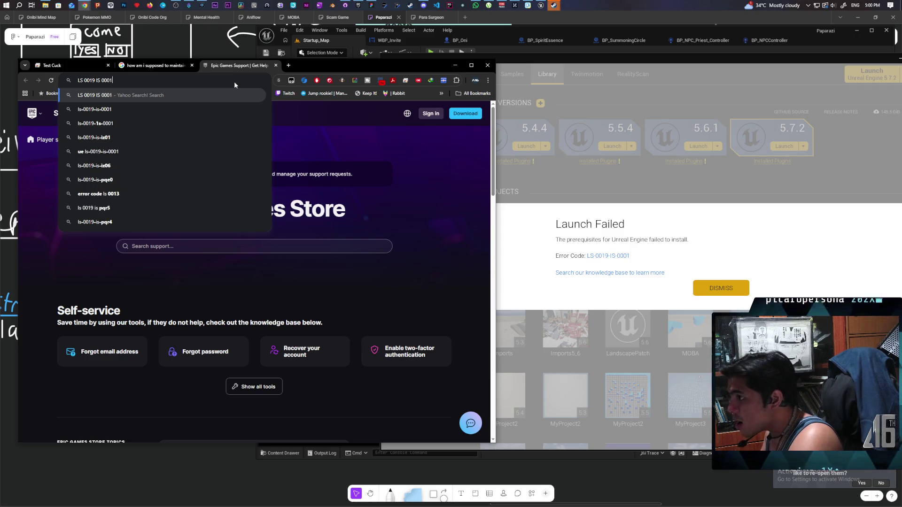
{"action": "type", "text": "1"}
{"action": "key", "text": "Return"}
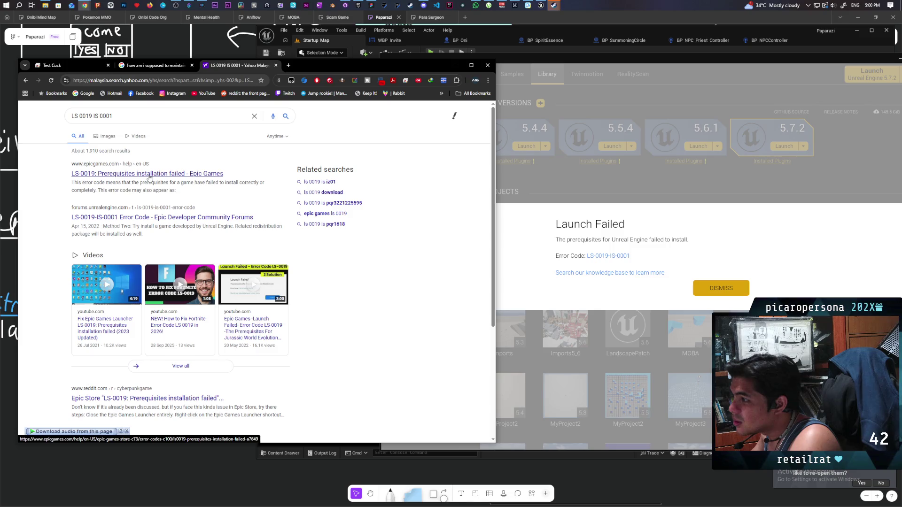
- Read the 'LS-0019-IS-0001 Error Code' forum thread's replies, then return to the Epic launcher
{"action": "left_click", "coordinate": [150, 174]}
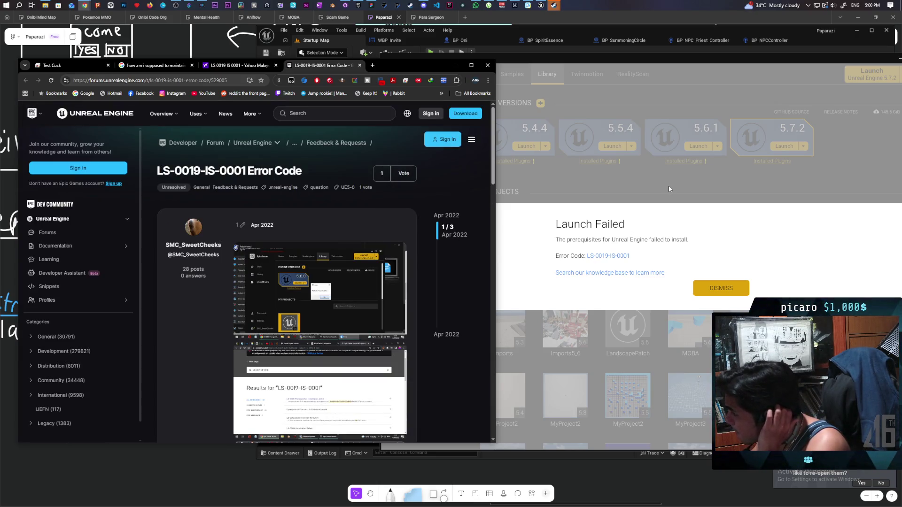
{"action": "scroll", "coordinate": [325, 289], "scroll_direction": "down", "scroll_amount": 5}
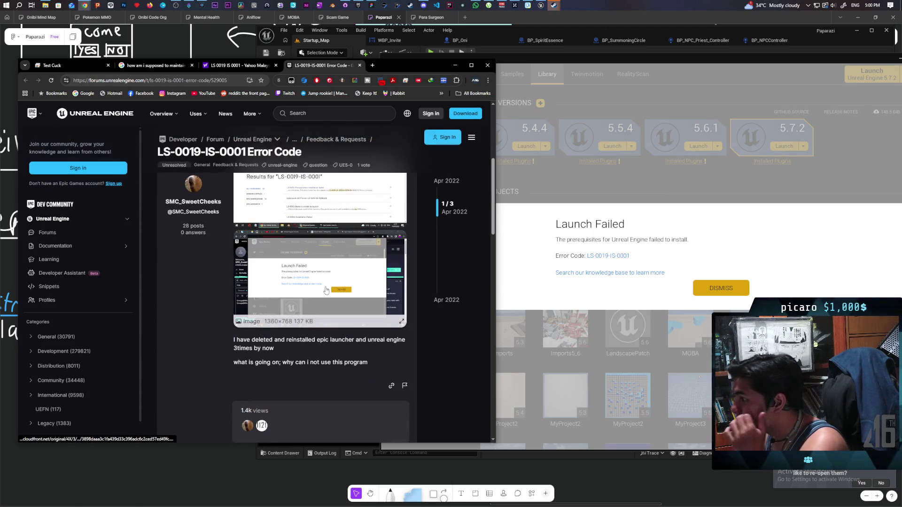
{"action": "scroll", "coordinate": [327, 289], "scroll_direction": "down", "scroll_amount": 3}
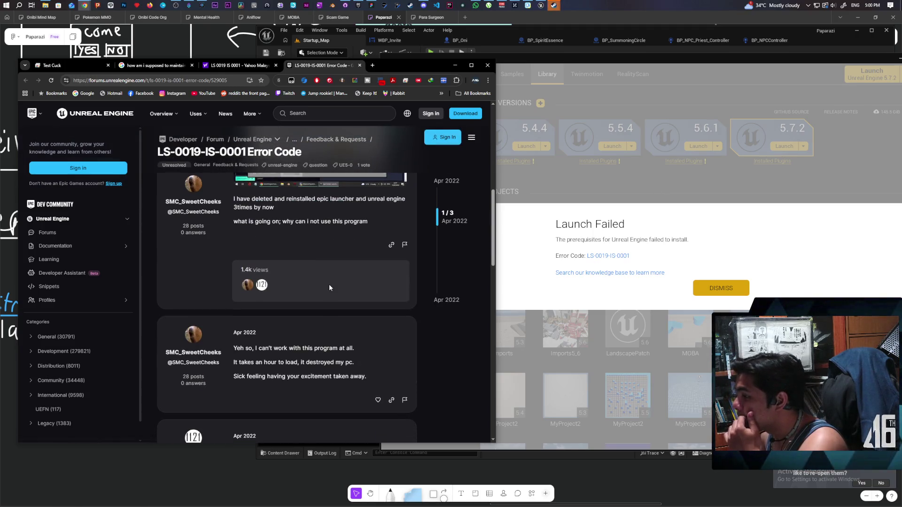
{"action": "scroll", "coordinate": [329, 284], "scroll_direction": "down", "scroll_amount": 2}
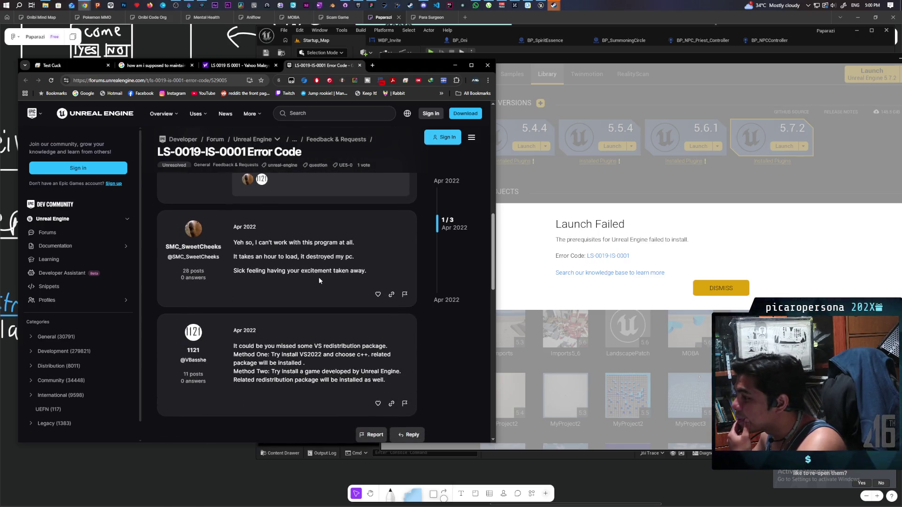
{"action": "scroll", "coordinate": [319, 281], "scroll_direction": "down", "scroll_amount": 2}
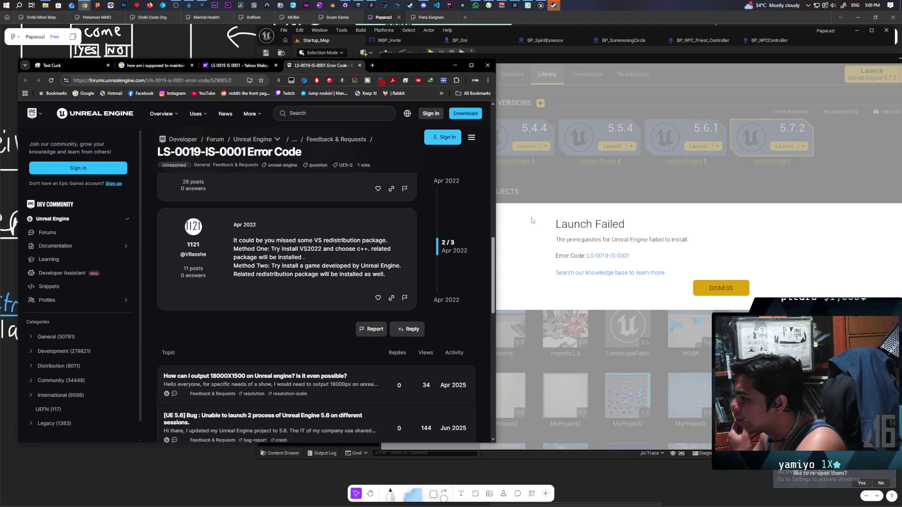
{"action": "left_click", "coordinate": [695, 178]}
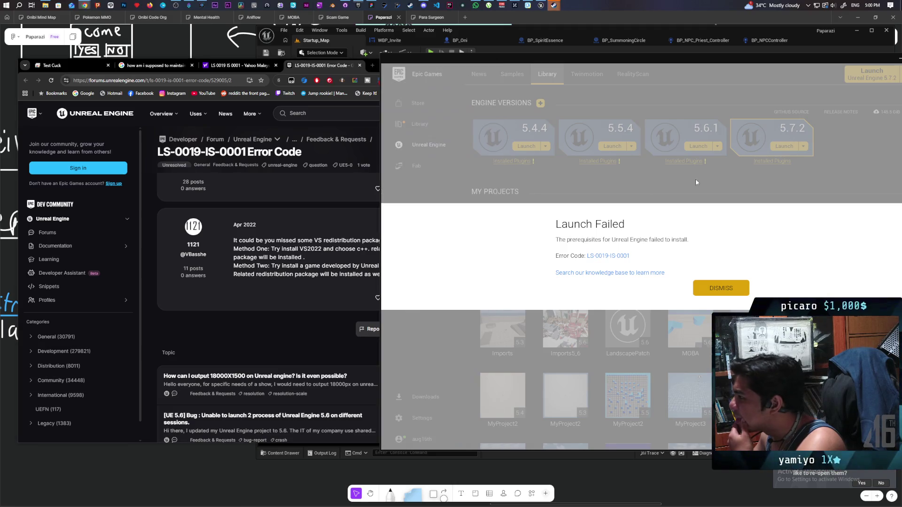
- Dismiss the failure and start verifying the Unreal Engine 5.7.2 installation
{"action": "left_click", "coordinate": [715, 288]}
{"action": "left_click", "coordinate": [804, 146]}
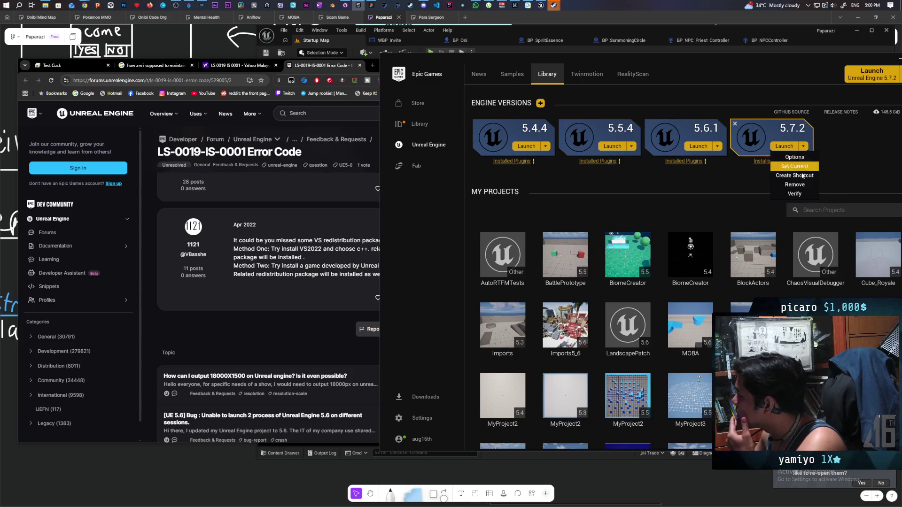
{"action": "left_click", "coordinate": [799, 194]}
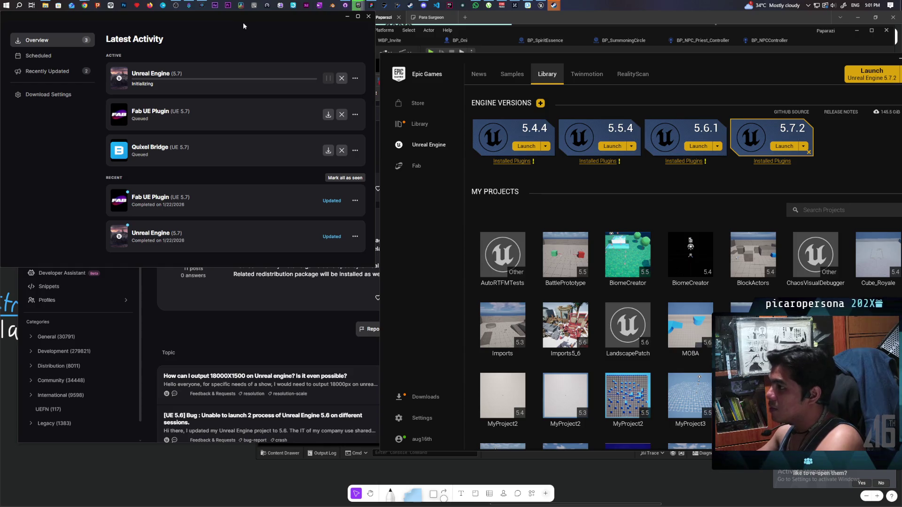
{"action": "mouse_move", "coordinate": [243, 22]}
{"action": "left_mouse_down"}
{"action": "mouse_move", "coordinate": [291, 51]}
{"action": "mouse_move", "coordinate": [603, 38]}
{"action": "left_mouse_up"}
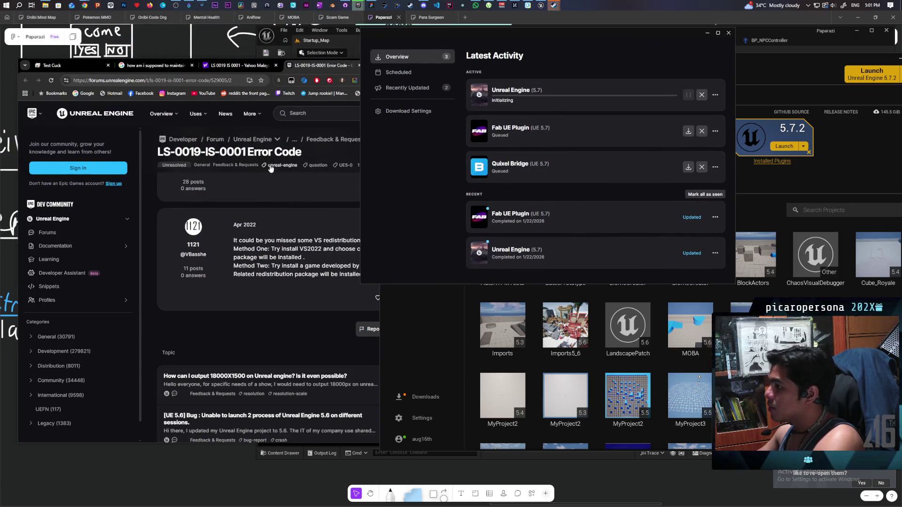
- Copy the thread title 'LS-0019-IS-0001 Error Code' and open Google Search in a new tab
{"action": "left_click", "coordinate": [175, 151]}
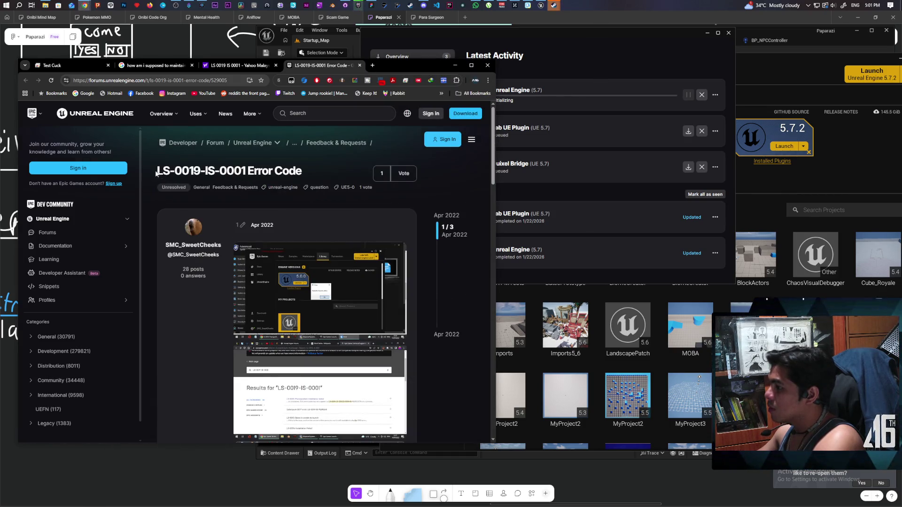
{"action": "left_click_drag", "start_coordinate": [156, 172], "coordinate": [303, 172]}
{"action": "key", "text": "ctrl+c"}
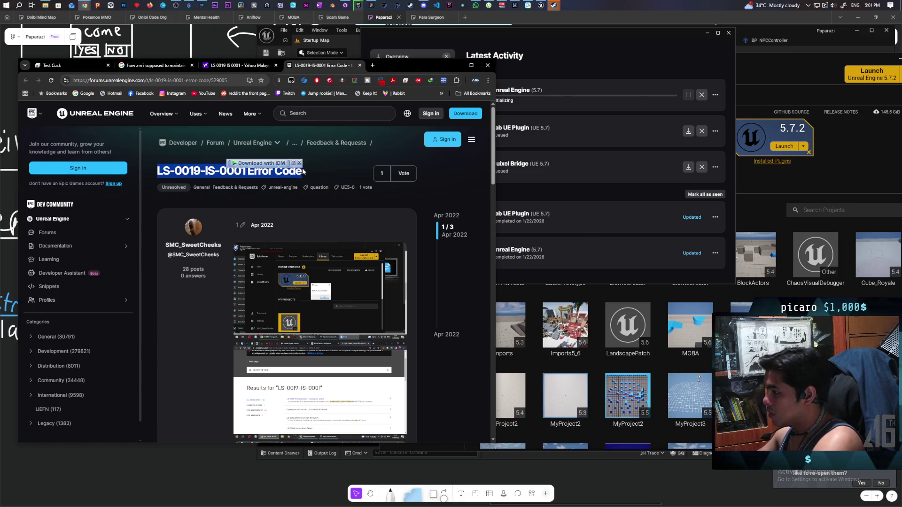
{"action": "left_click", "coordinate": [372, 65]}
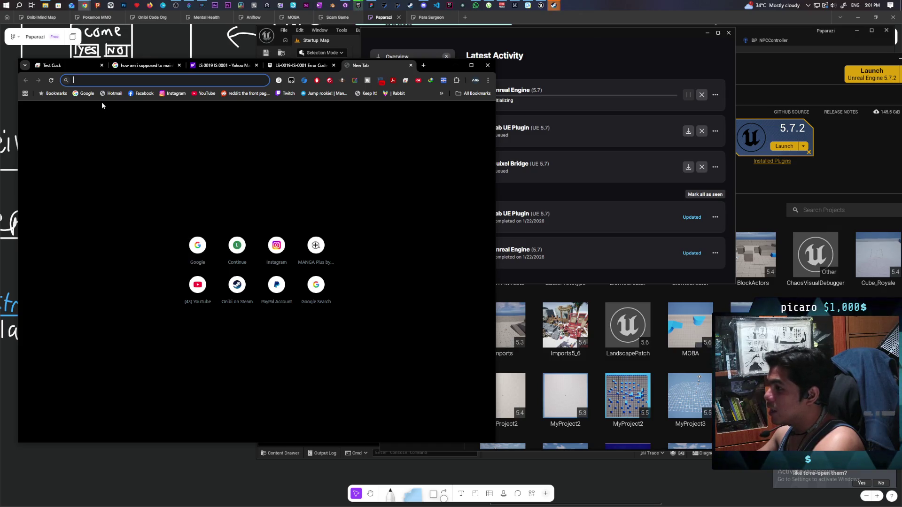
{"action": "key", "text": "ctrl+v"}
{"action": "key", "text": "Return"}
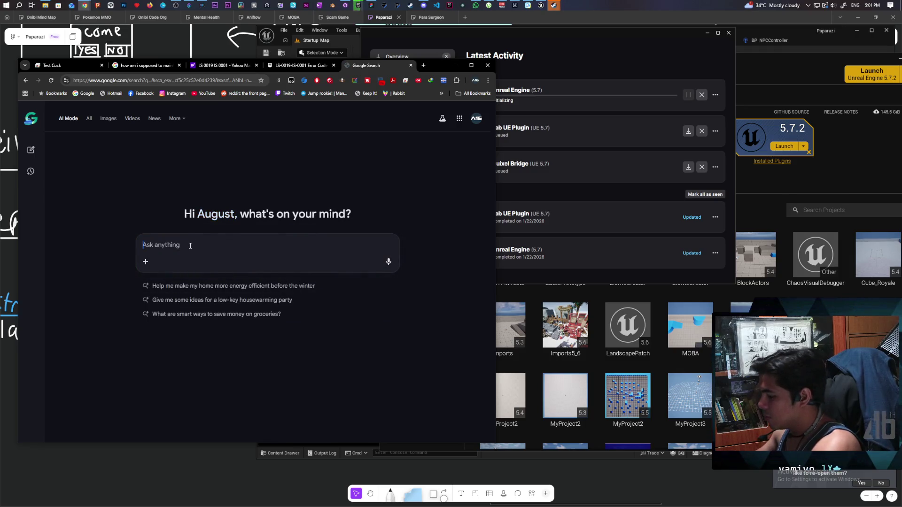
- Ask AI Mode why 'LS-0019-IS-0001 Error Code' appears launching UE5 while opening projects is fine
{"action": "type", "text": "why am i getting"}
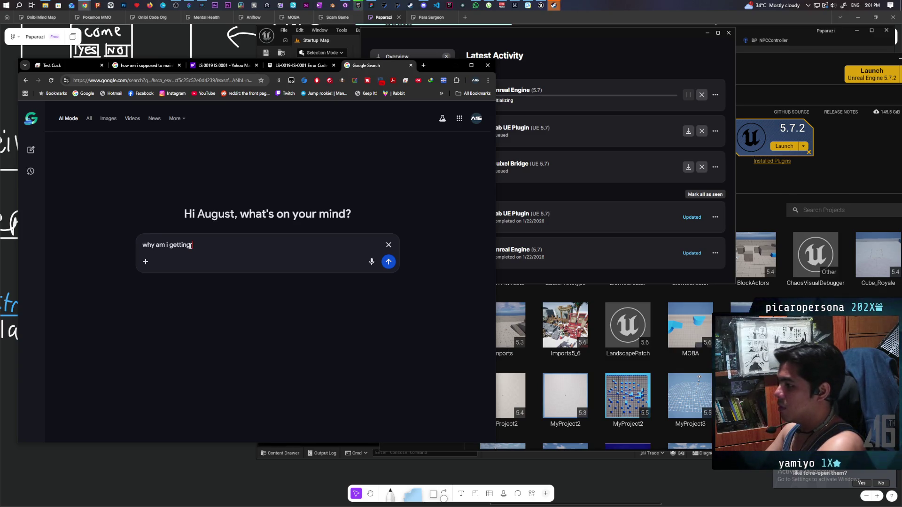
{"action": "key", "text": "ctrl+v"}
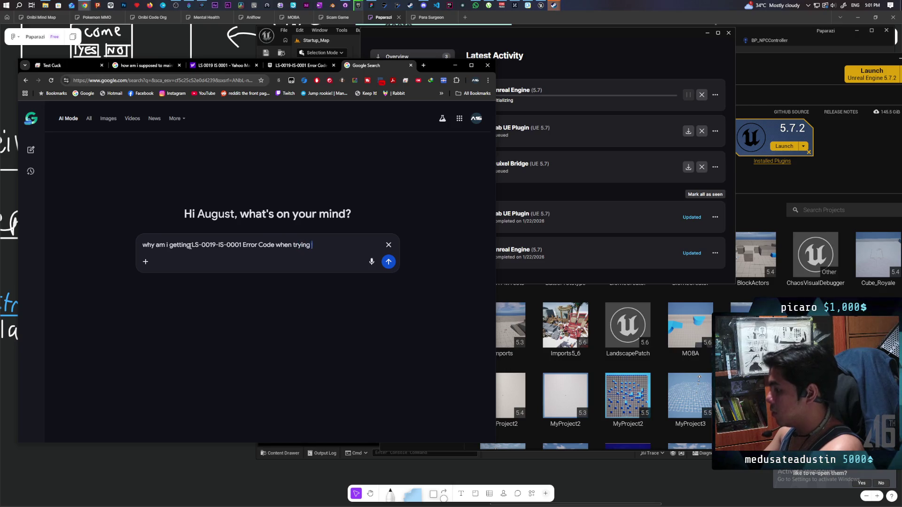
{"action": "type", "text": "to launch ue"}
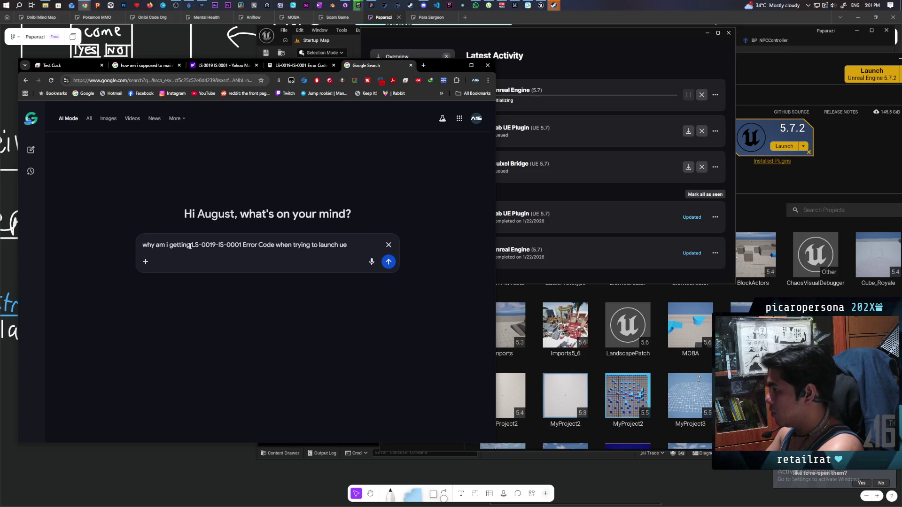
{"action": "type", "text": "5"}
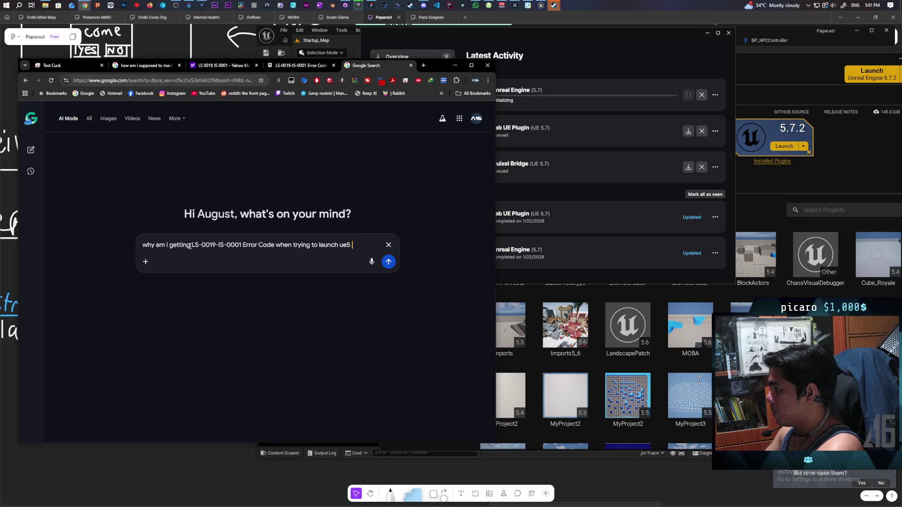
{"action": "type", "text": "but op"}
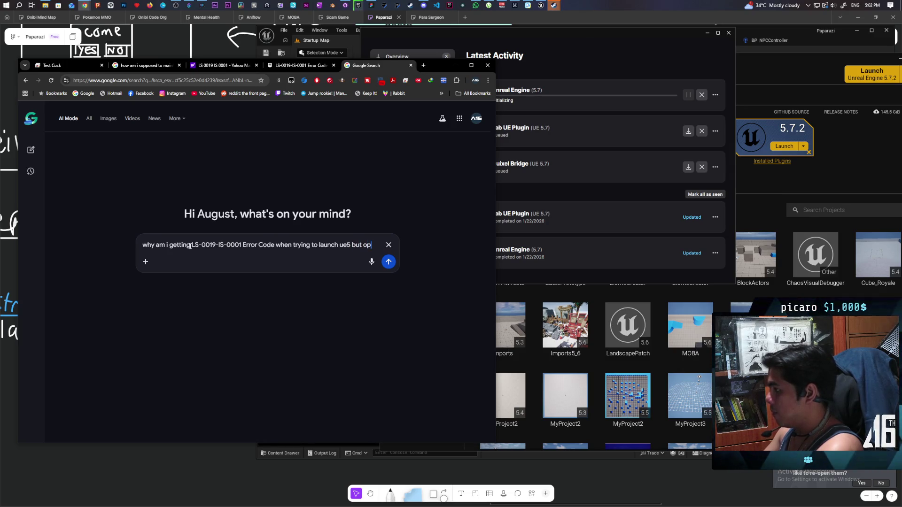
{"action": "type", "text": "ening pro"}
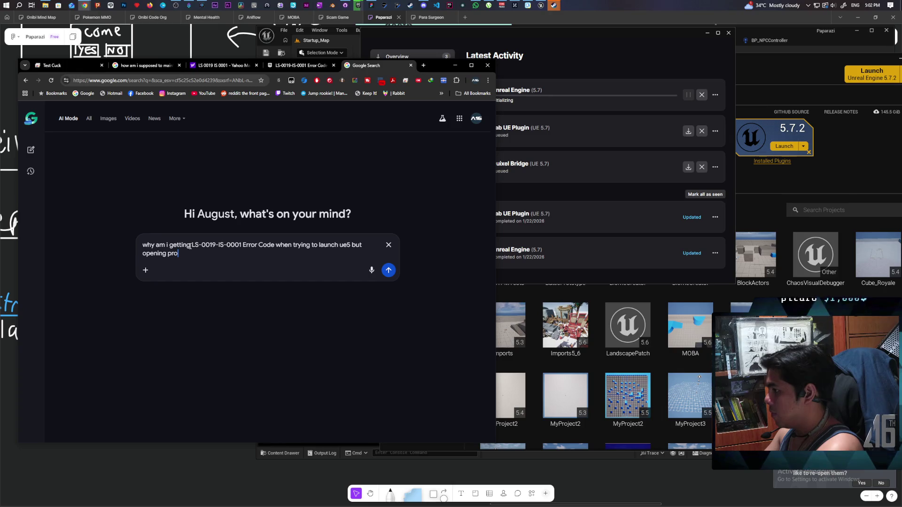
{"action": "type", "text": "jects is "}
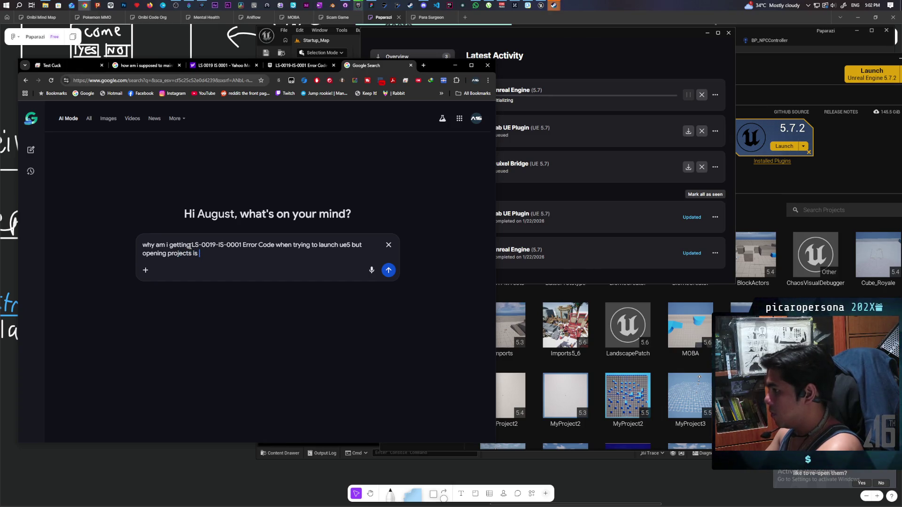
{"action": "type", "text": "fine"}
{"action": "key", "text": "Return"}
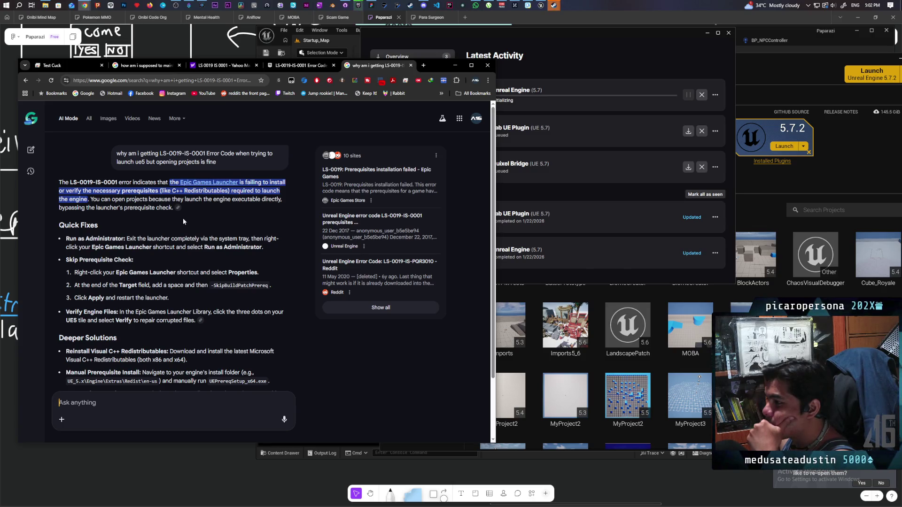
- After reading AI Mode's suggested fixes, bring the Epic download activity window forward
{"action": "left_click", "coordinate": [556, 51]}
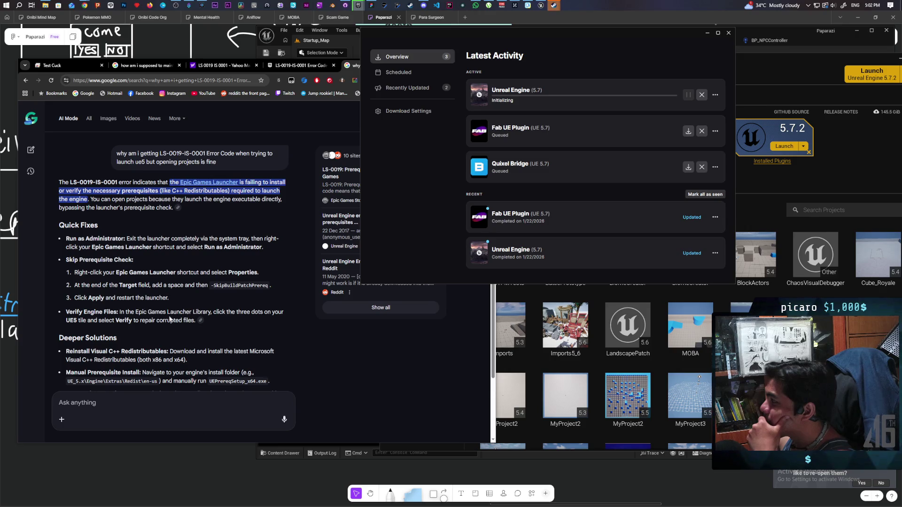
- Check Recently Updated, then cancel the Unreal Engine 5.7 download from the Overview
{"action": "left_click", "coordinate": [423, 88]}
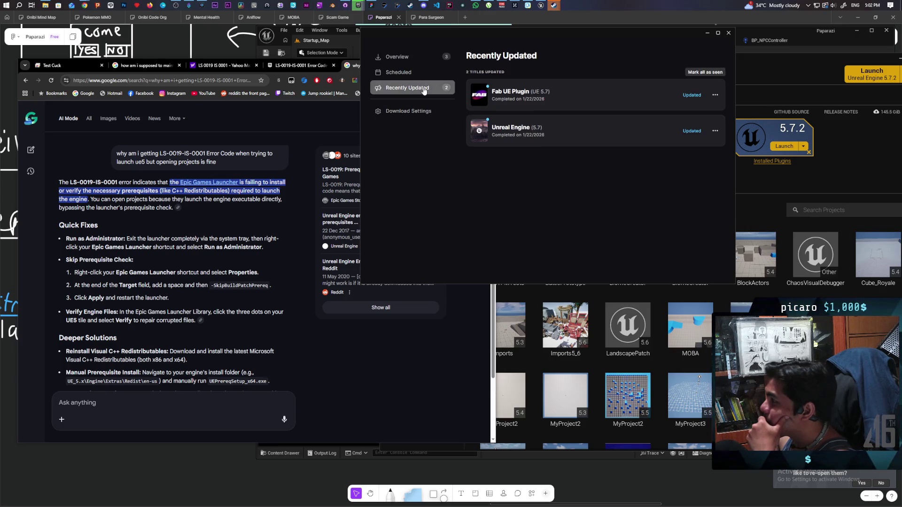
{"action": "left_click", "coordinate": [423, 57]}
{"action": "left_click", "coordinate": [702, 94]}
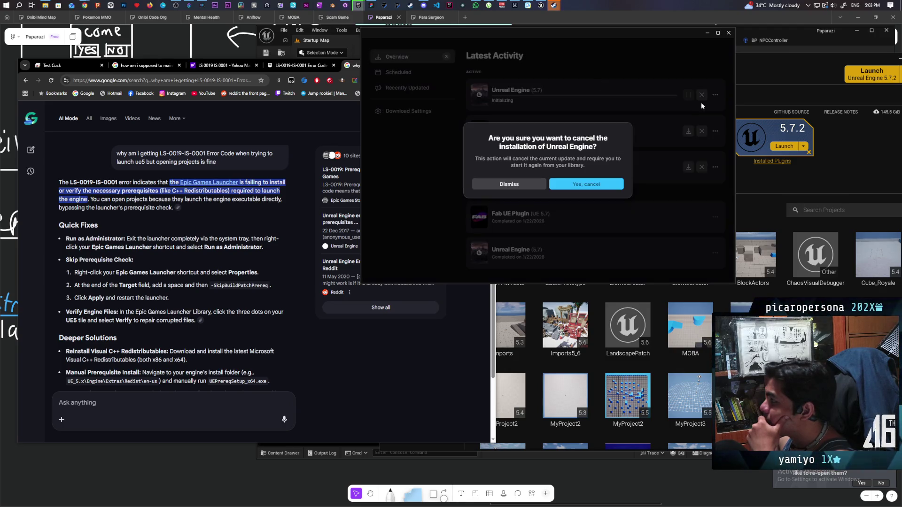
{"action": "left_click", "coordinate": [575, 184]}
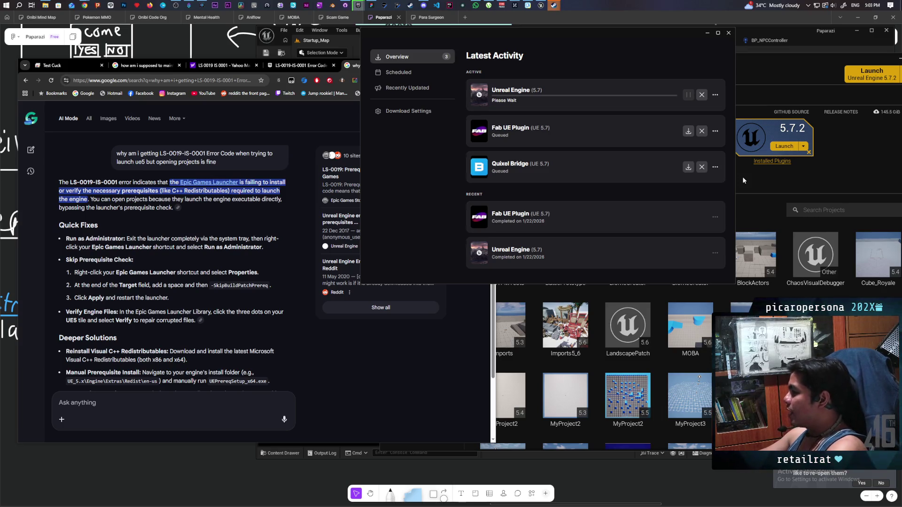
{"action": "scroll", "coordinate": [239, 230], "scroll_direction": "down", "scroll_amount": 2}
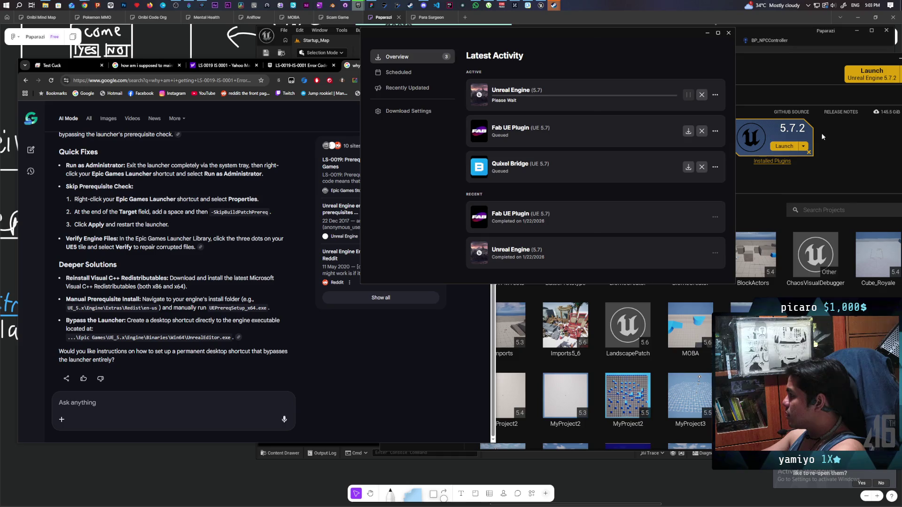
- Try launching Unreal Engine 5.7.2, dismiss the failure, and open its Installation Options
{"action": "left_click", "coordinate": [784, 147]}
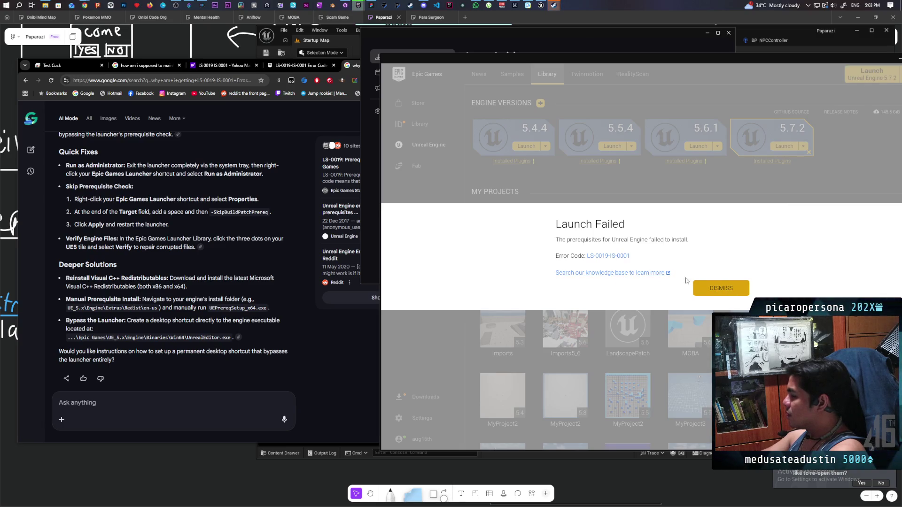
{"action": "left_click", "coordinate": [741, 290]}
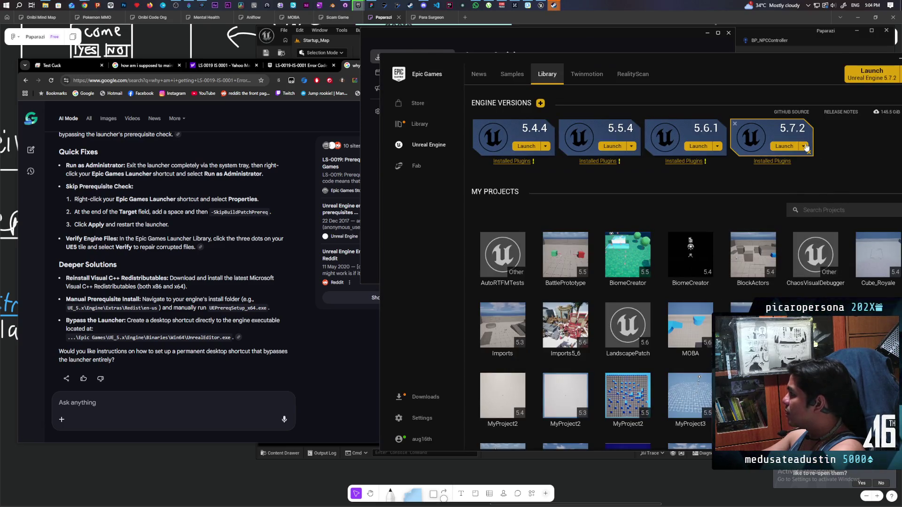
{"action": "left_click", "coordinate": [804, 146]}
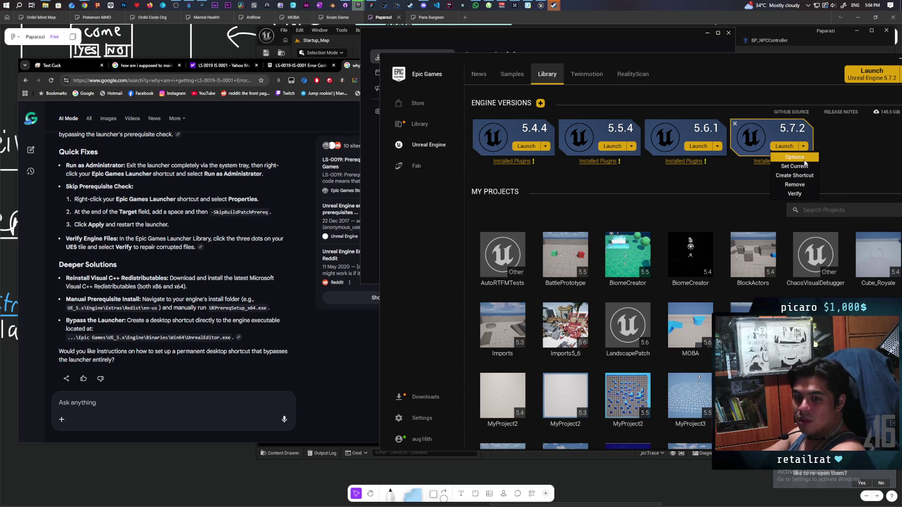
{"action": "left_click", "coordinate": [805, 160]}
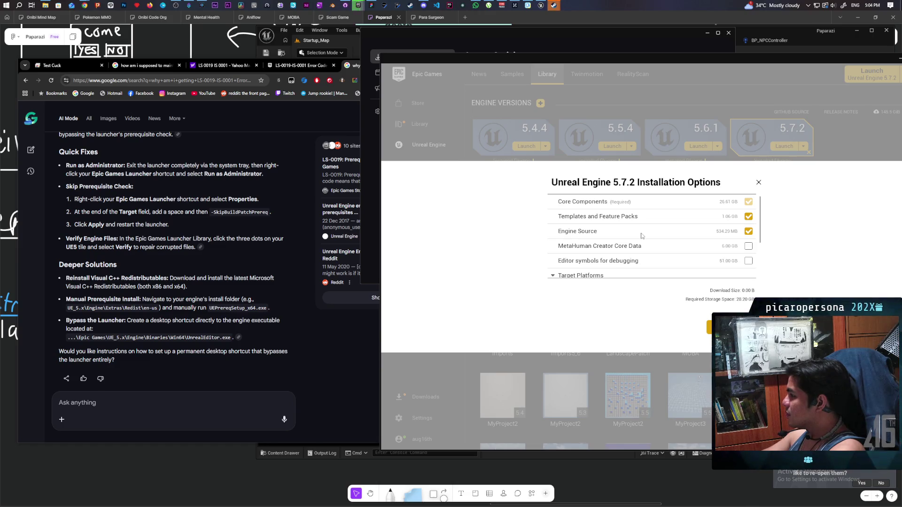
- Scroll through the 5.7.2 installation options list and close the dialog
{"action": "scroll", "coordinate": [642, 236], "scroll_direction": "down", "scroll_amount": 3}
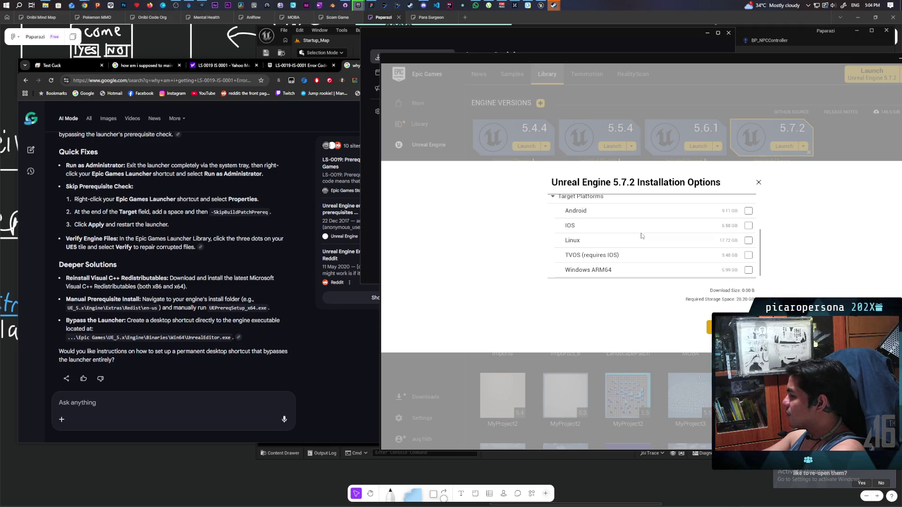
{"action": "scroll", "coordinate": [641, 236], "scroll_direction": "up", "scroll_amount": 3}
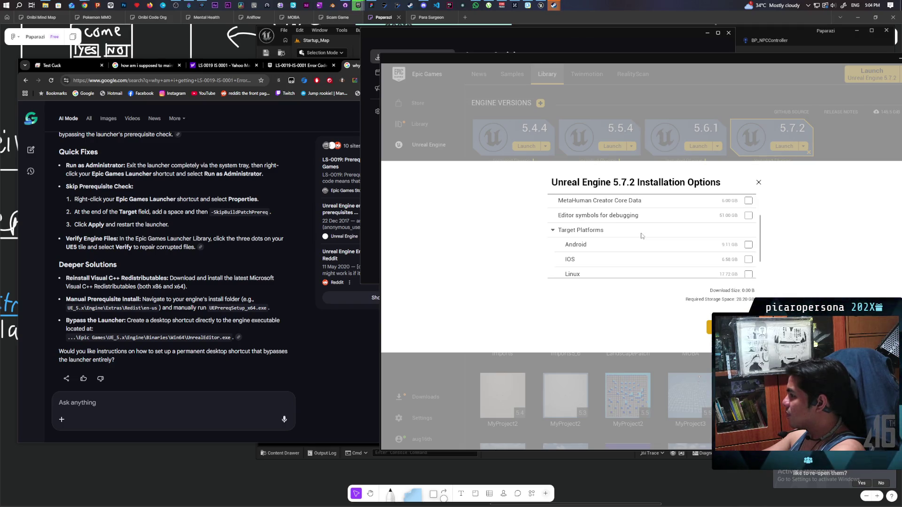
{"action": "scroll", "coordinate": [642, 236], "scroll_direction": "down", "scroll_amount": 3}
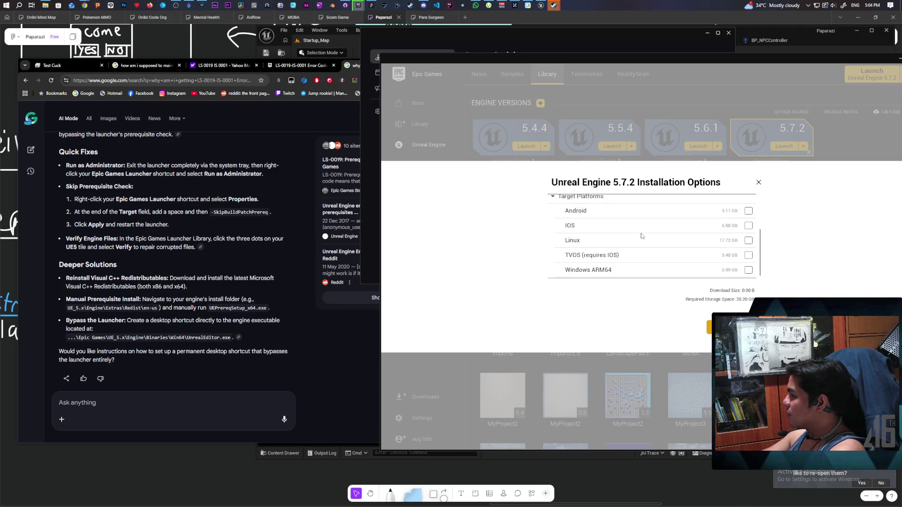
{"action": "left_click", "coordinate": [758, 183]}
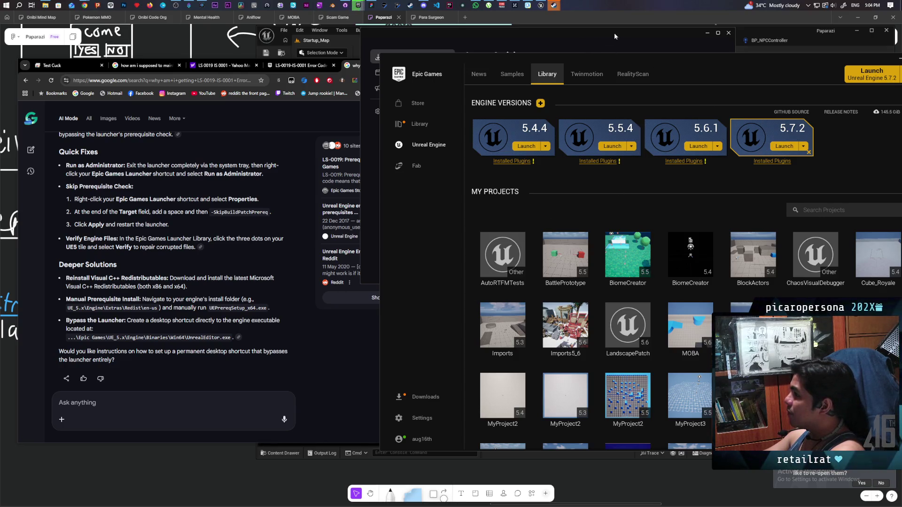
- Move the editor aside, check the launcher's download list, and close the launcher window
{"action": "left_click", "coordinate": [334, 42]}
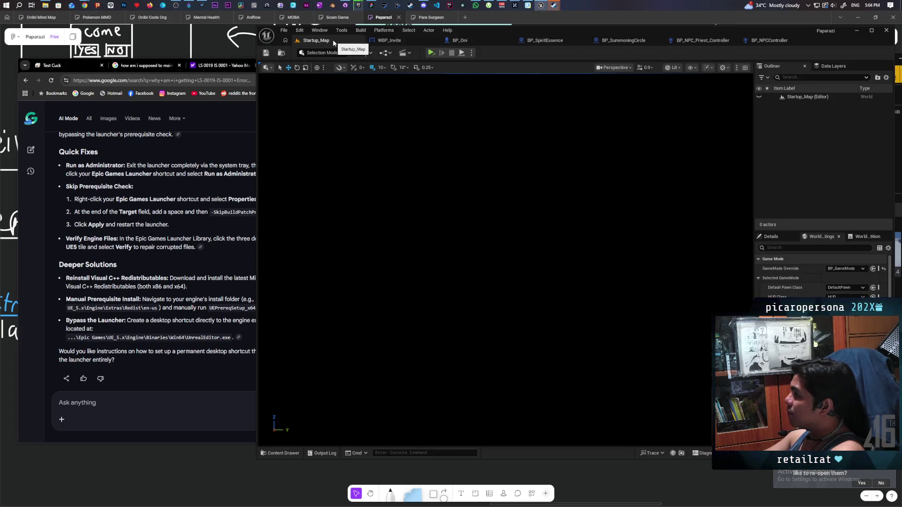
{"action": "mouse_move", "coordinate": [783, 30]}
{"action": "left_mouse_down"}
{"action": "mouse_move", "coordinate": [683, 38]}
{"action": "mouse_move", "coordinate": [701, 21]}
{"action": "mouse_move", "coordinate": [678, 16]}
{"action": "mouse_move", "coordinate": [661, 72]}
{"action": "left_mouse_up"}
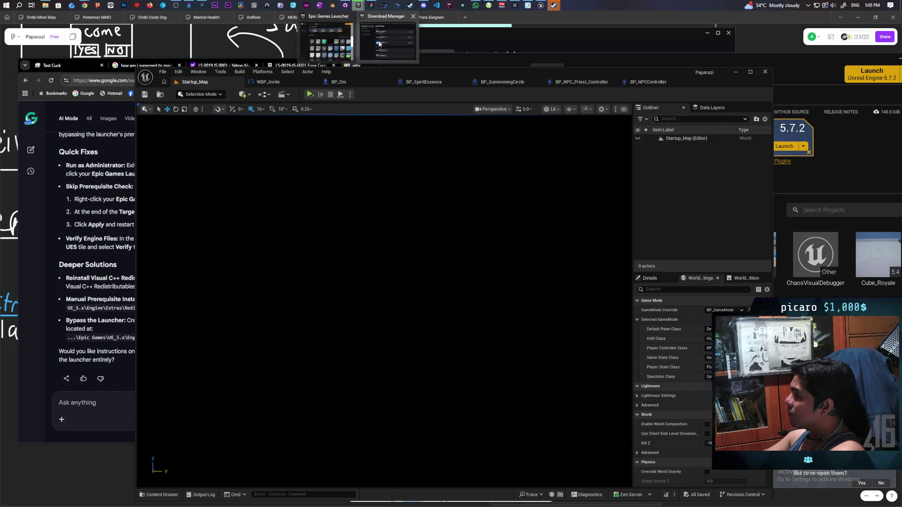
{"action": "left_click", "coordinate": [380, 52]}
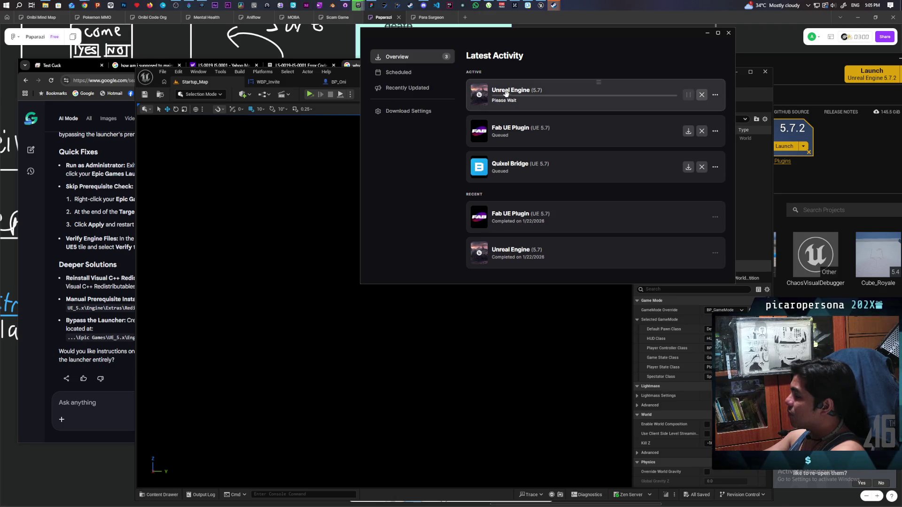
{"action": "left_click", "coordinate": [726, 33]}
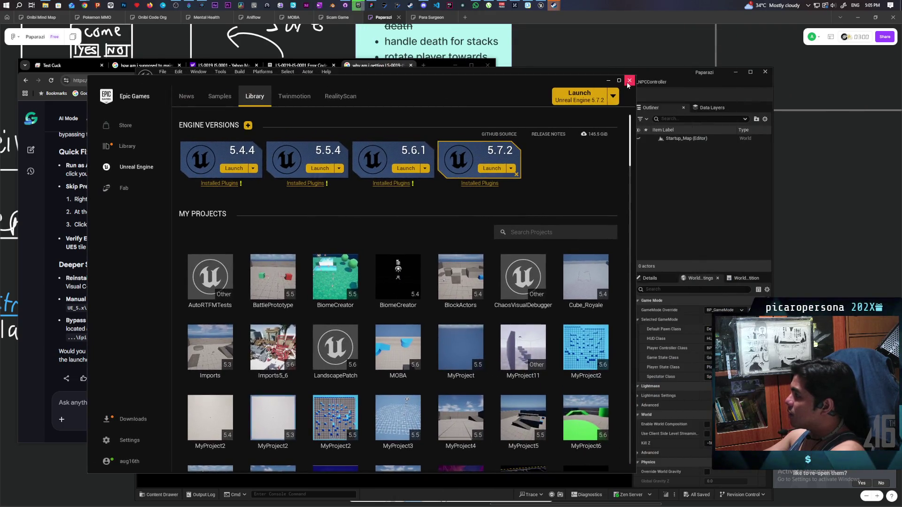
{"action": "left_click", "coordinate": [628, 84]}
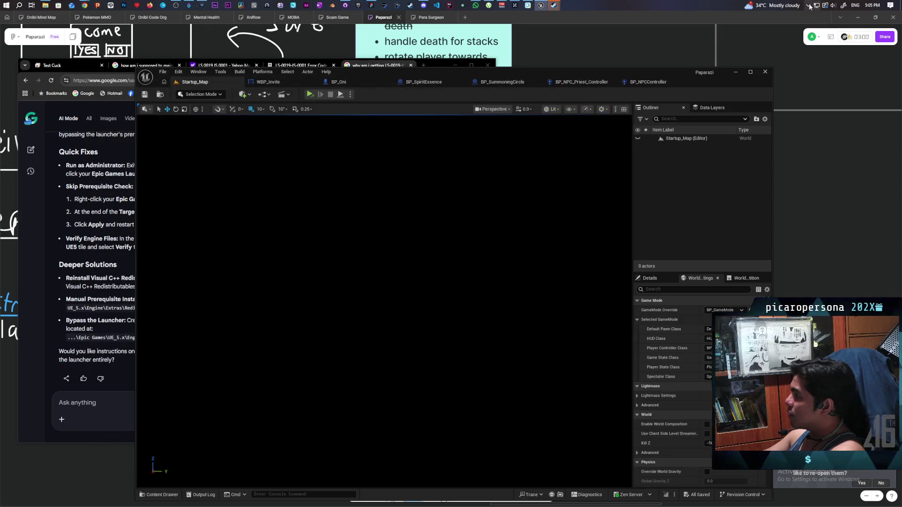
- Reopen the launcher from the tray and retry launching 5.7.2, dismissing the error
{"action": "left_click", "coordinate": [808, 5]}
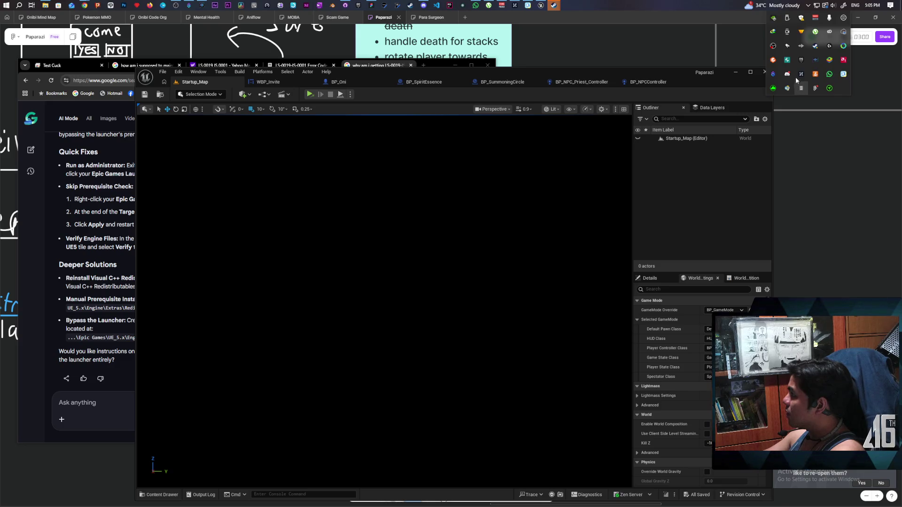
{"action": "right_click", "coordinate": [801, 60]}
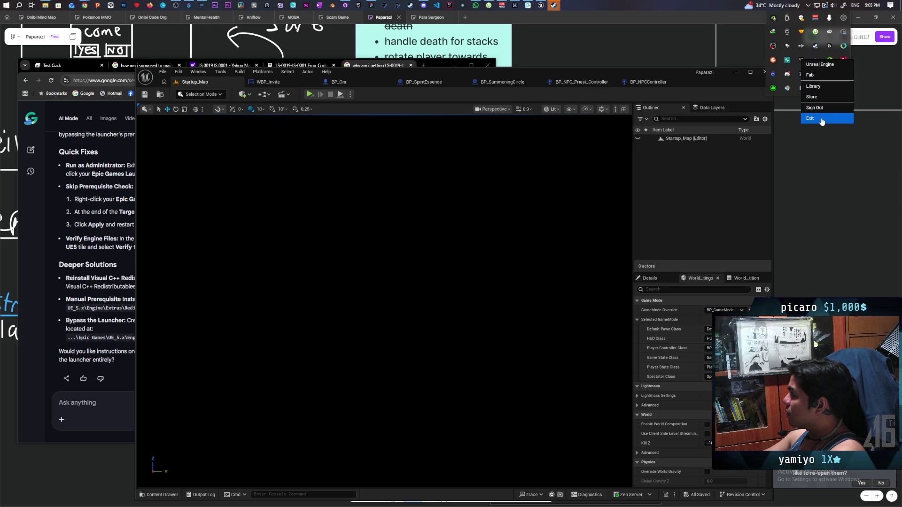
{"action": "left_click", "coordinate": [820, 64]}
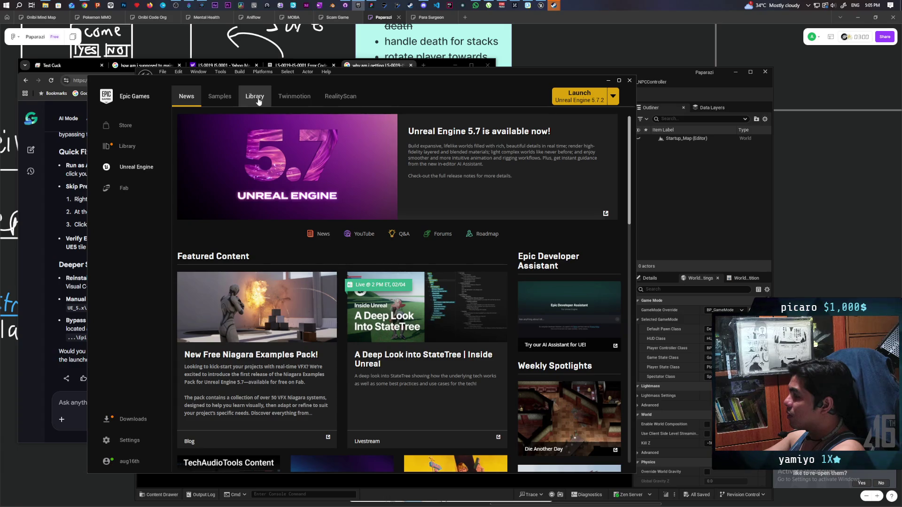
{"action": "left_click", "coordinate": [258, 101]}
{"action": "left_click", "coordinate": [497, 169]}
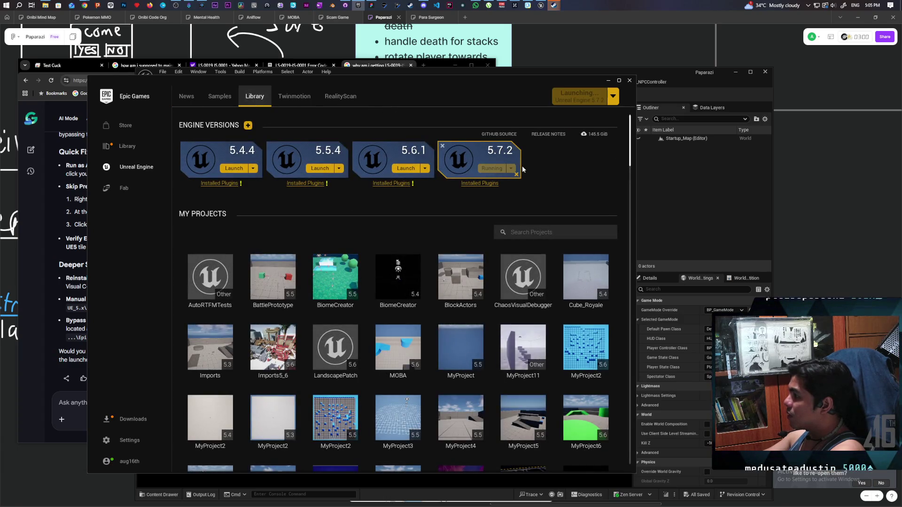
{"action": "left_click", "coordinate": [429, 308]}
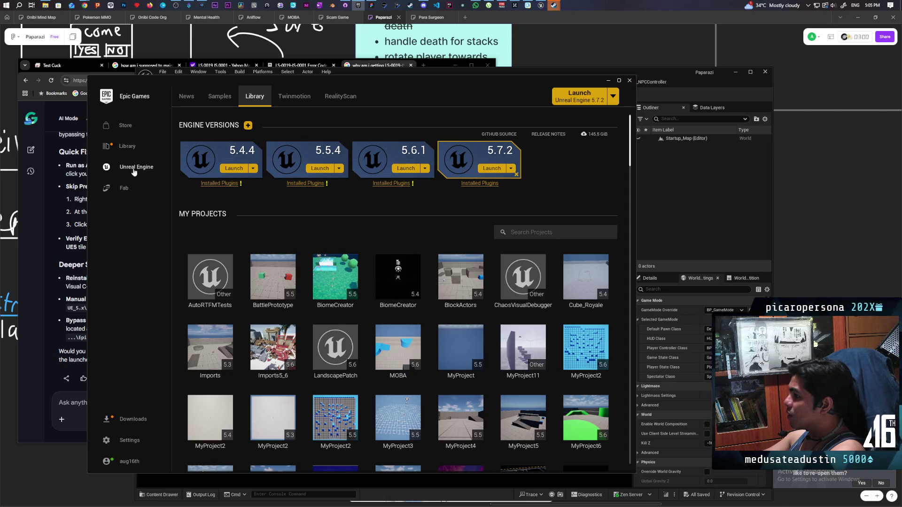
- Check download activity again, then fully exit the Epic Games Launcher from the tray menu
{"action": "left_click", "coordinate": [134, 420]}
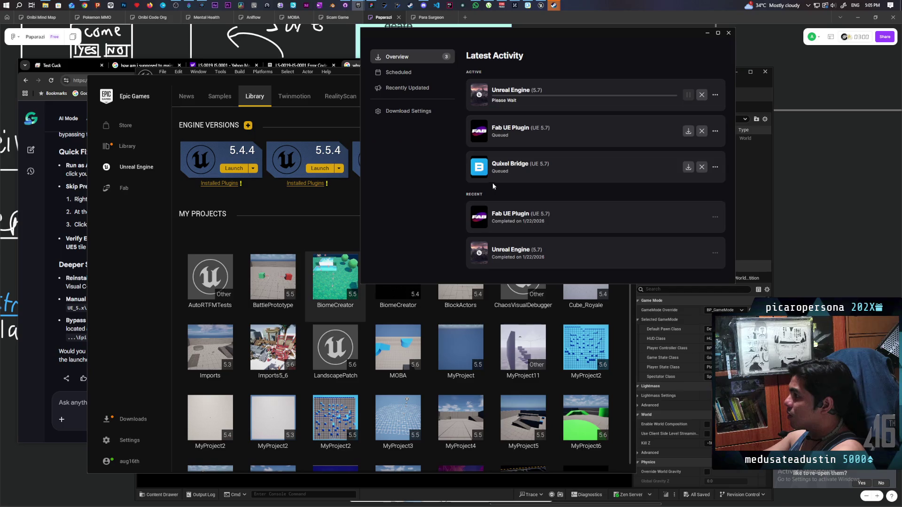
{"action": "left_click", "coordinate": [729, 33]}
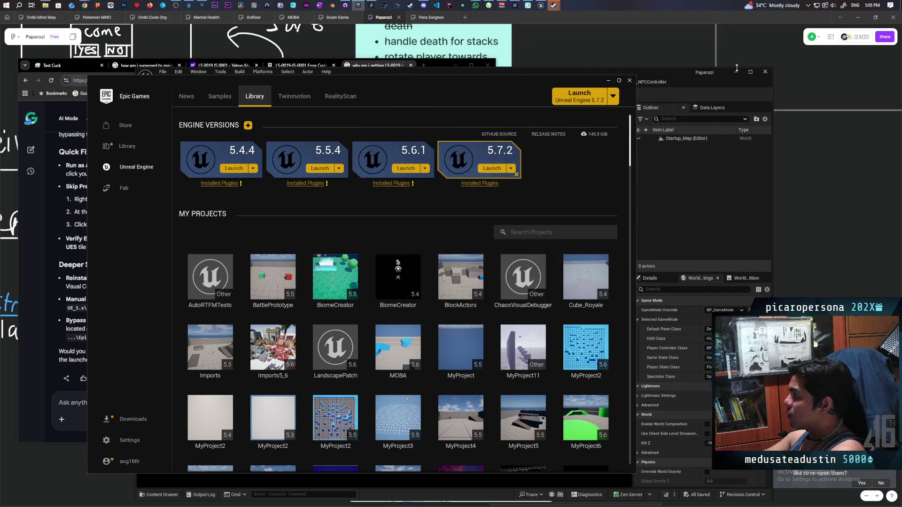
{"action": "left_click", "coordinate": [630, 81]}
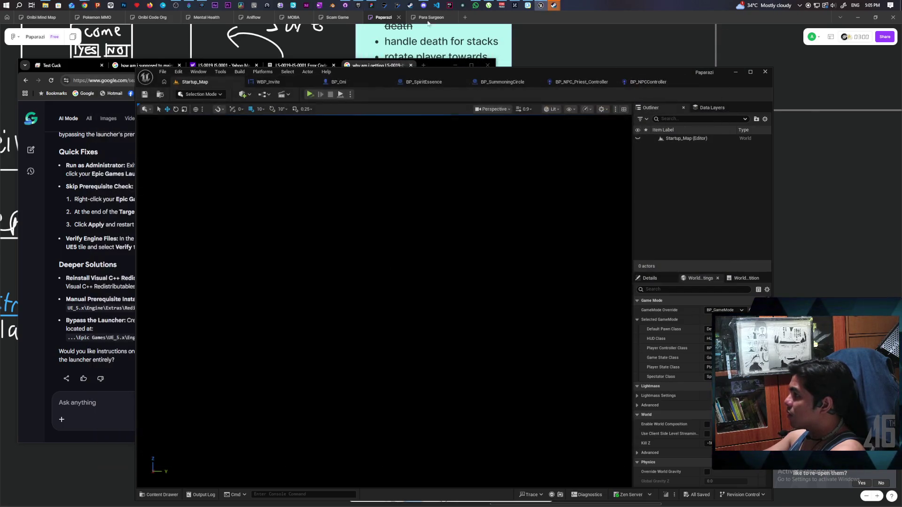
{"action": "left_click", "coordinate": [808, 5]}
{"action": "right_click", "coordinate": [801, 60]}
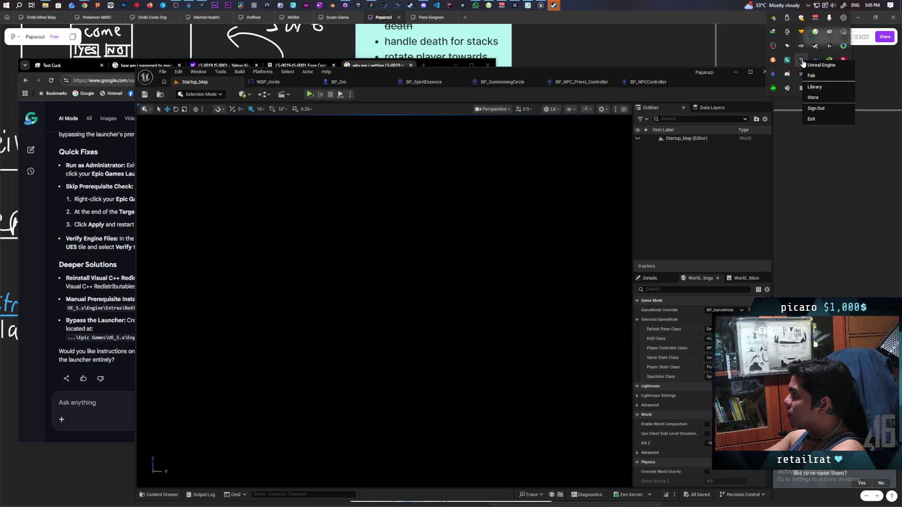
{"action": "left_click", "coordinate": [823, 119]}
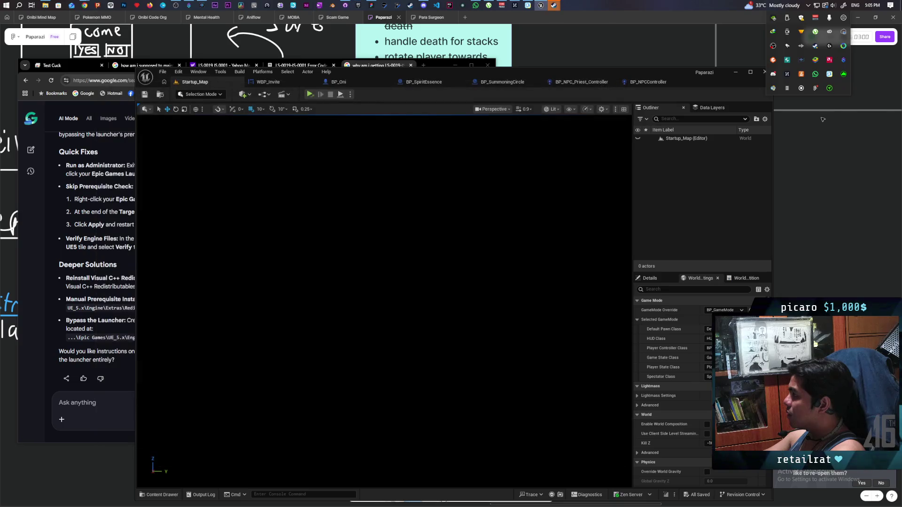
{"action": "left_click", "coordinate": [388, 16]}
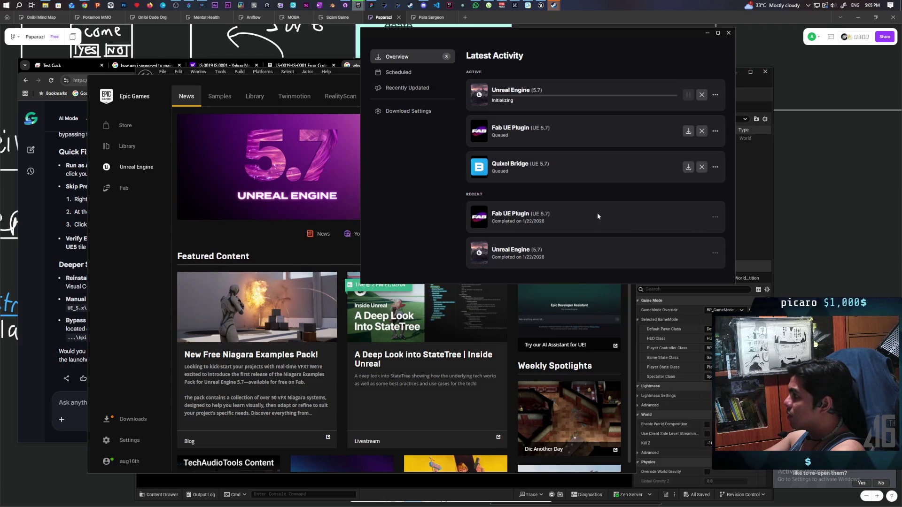
- Cancel the Unreal Engine 5.7 installation and glance at its more-options menu
{"action": "left_click", "coordinate": [701, 95]}
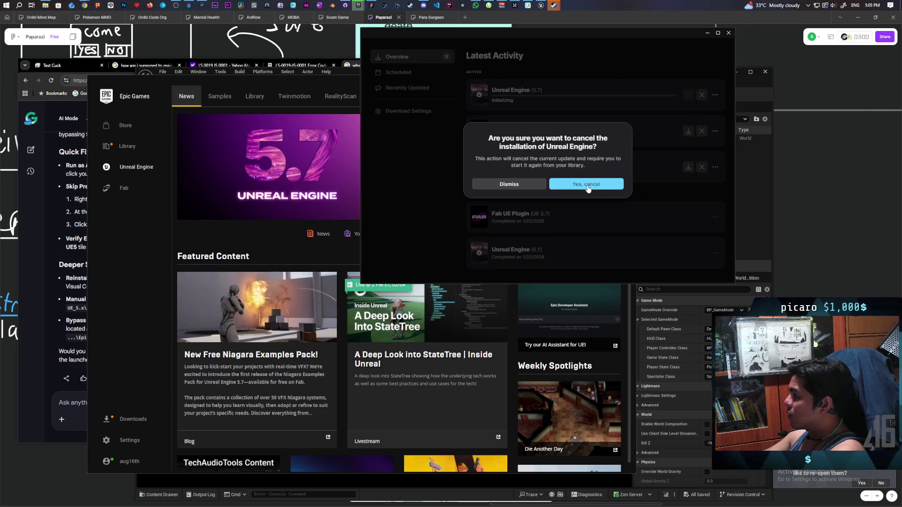
{"action": "left_click", "coordinate": [615, 184]}
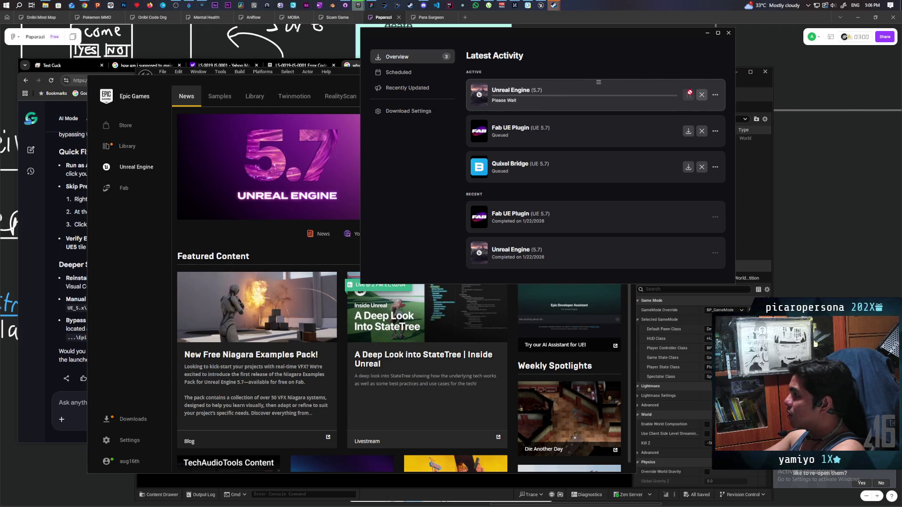
{"action": "left_click", "coordinate": [716, 96]}
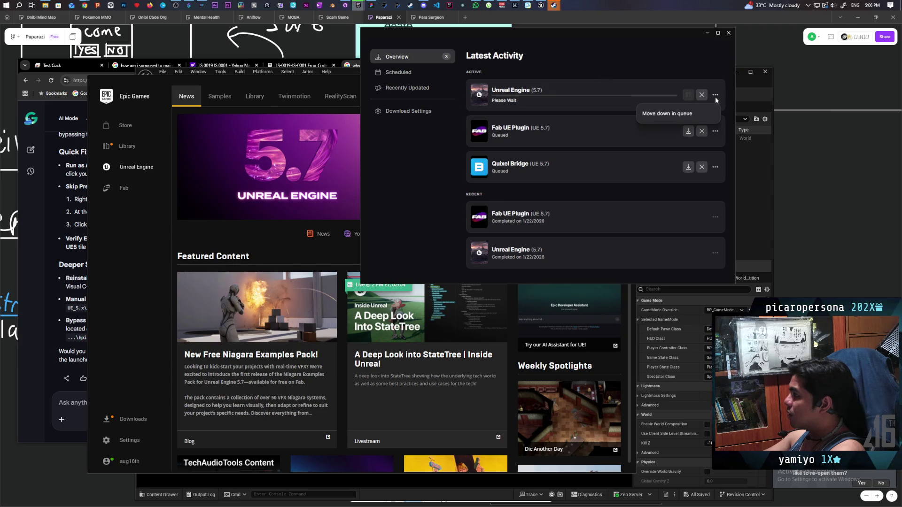
{"action": "left_click", "coordinate": [668, 113]}
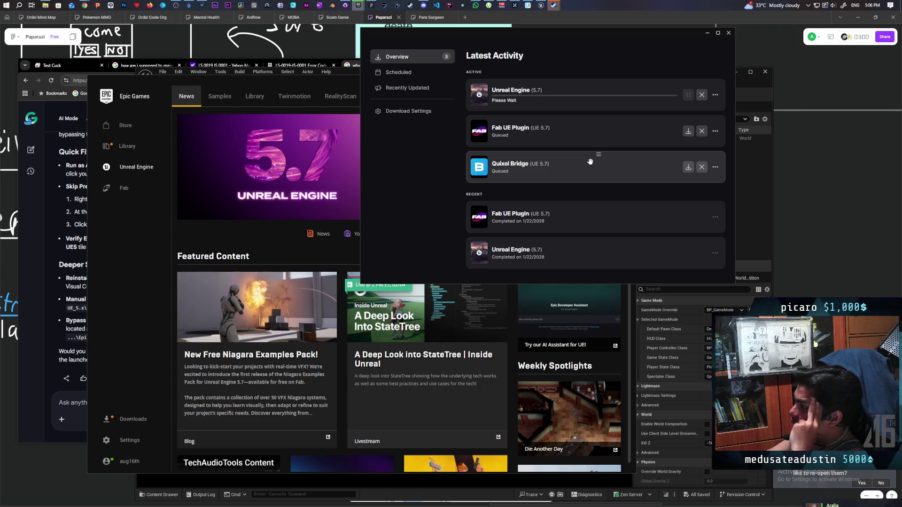
- Browse Scheduled and Recently Updated, then bring up Download Settings
{"action": "left_click", "coordinate": [437, 73]}
{"action": "left_click", "coordinate": [437, 88]}
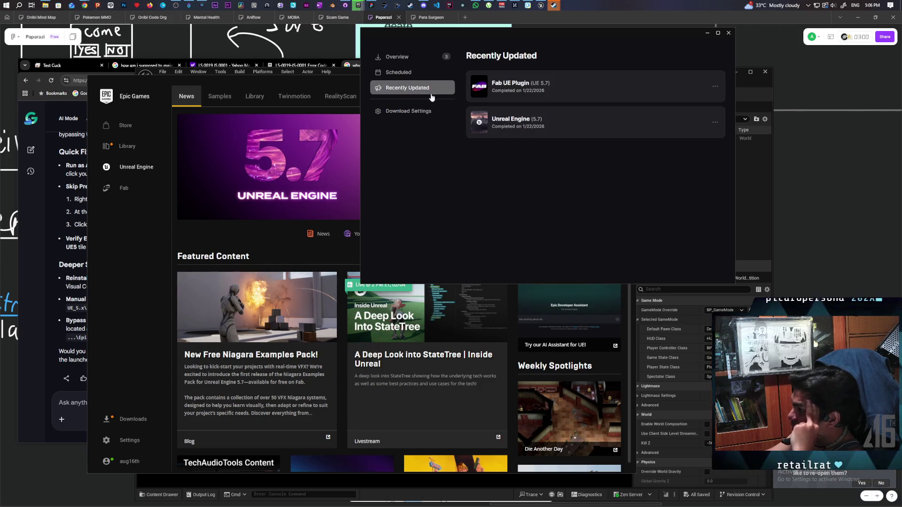
{"action": "left_click", "coordinate": [408, 62]}
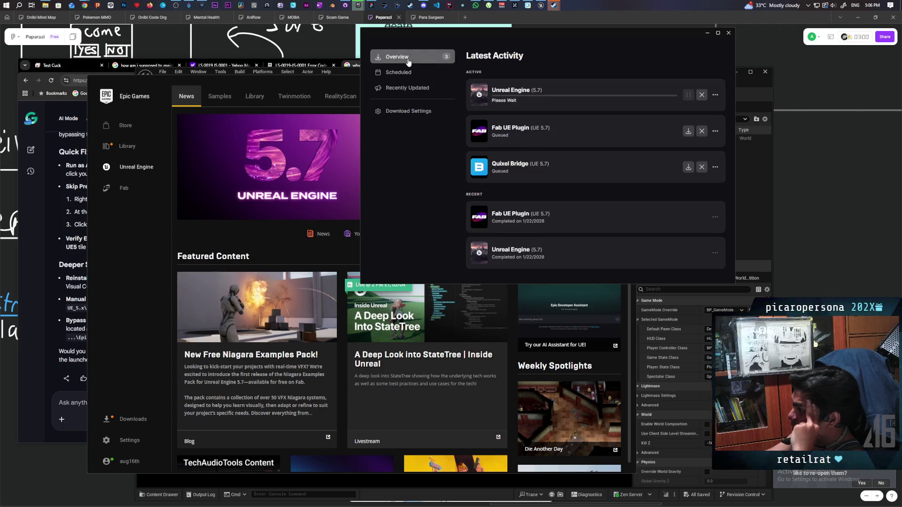
{"action": "left_click", "coordinate": [421, 113]}
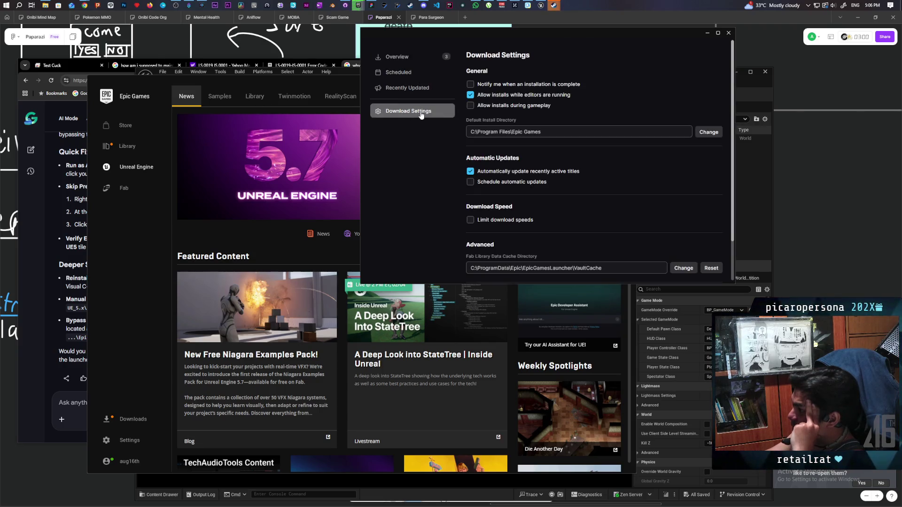
- Launch Unreal Engine 5.7.2 from the launcher Library, dismissing the launch-failed error
{"action": "left_click", "coordinate": [404, 62]}
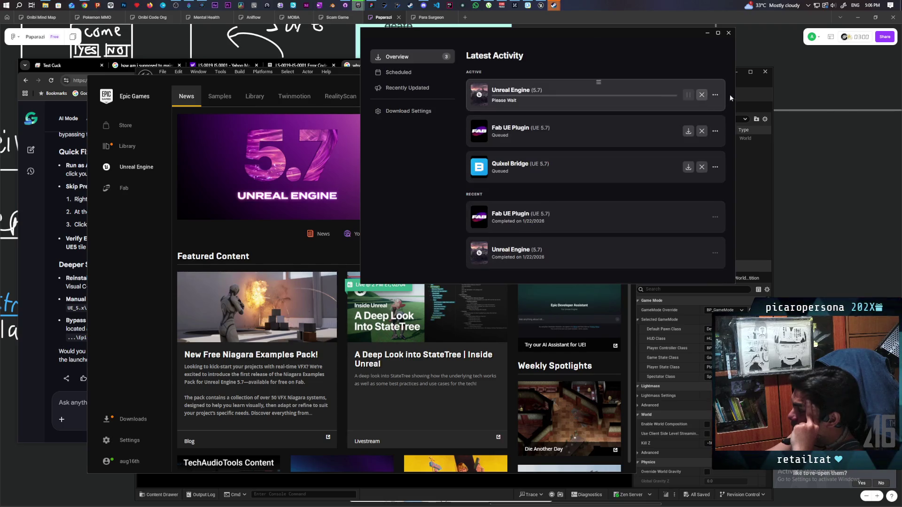
{"action": "left_click", "coordinate": [301, 99]}
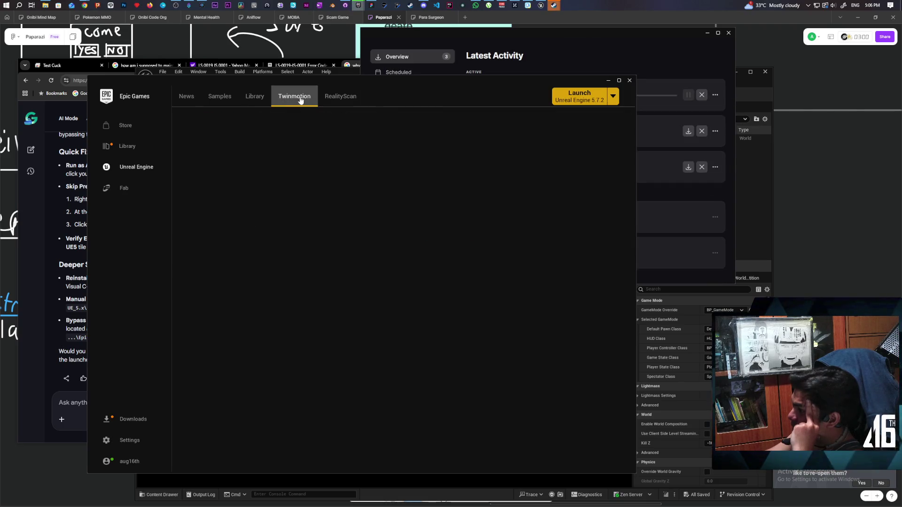
{"action": "left_click", "coordinate": [255, 97]}
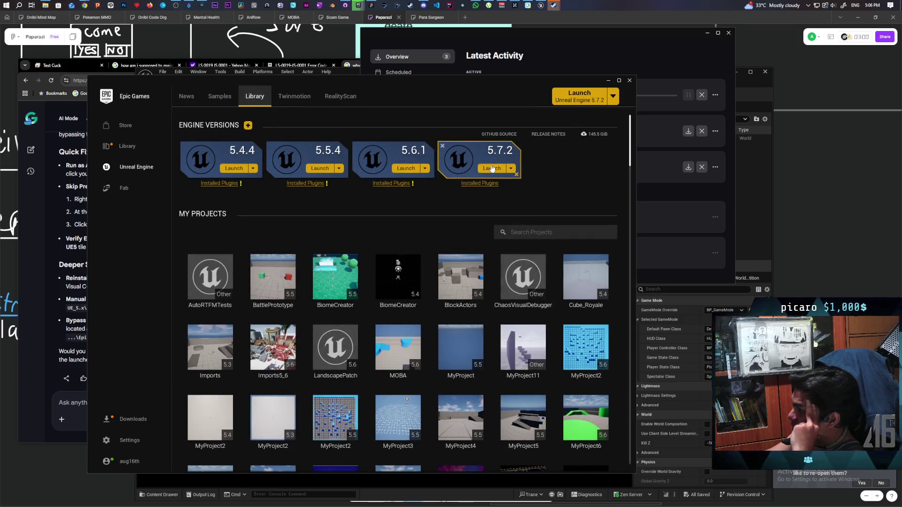
{"action": "left_click", "coordinate": [492, 169]}
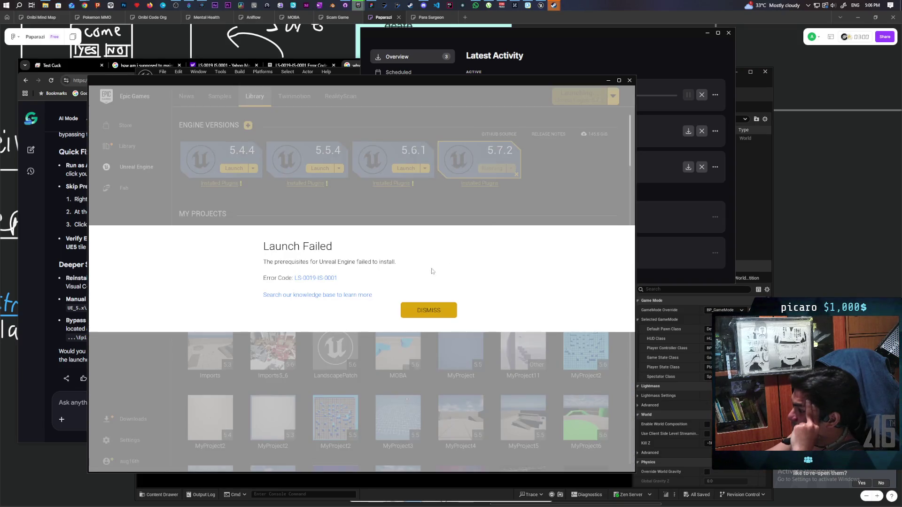
{"action": "left_click", "coordinate": [424, 312]}
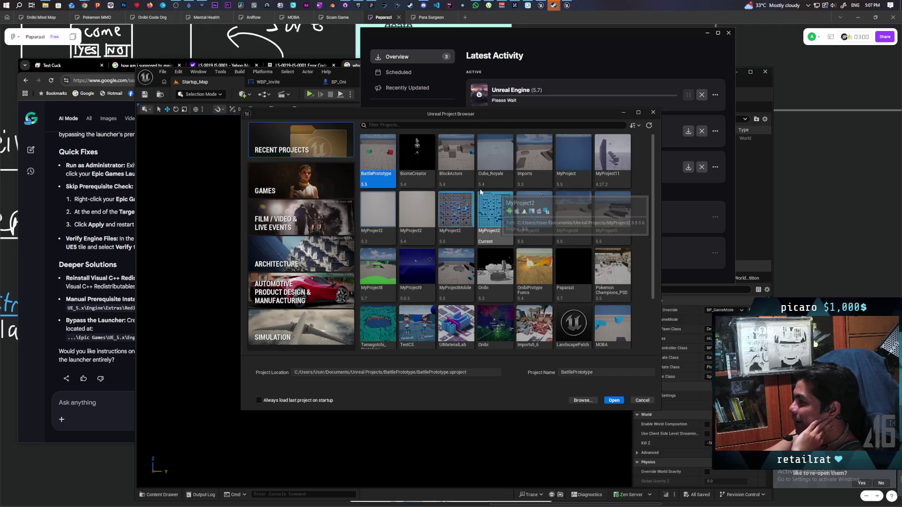
- Pick the Games category's Blank Blueprint template and name the project ParaSurgeonPrototype
{"action": "left_click", "coordinate": [295, 183]}
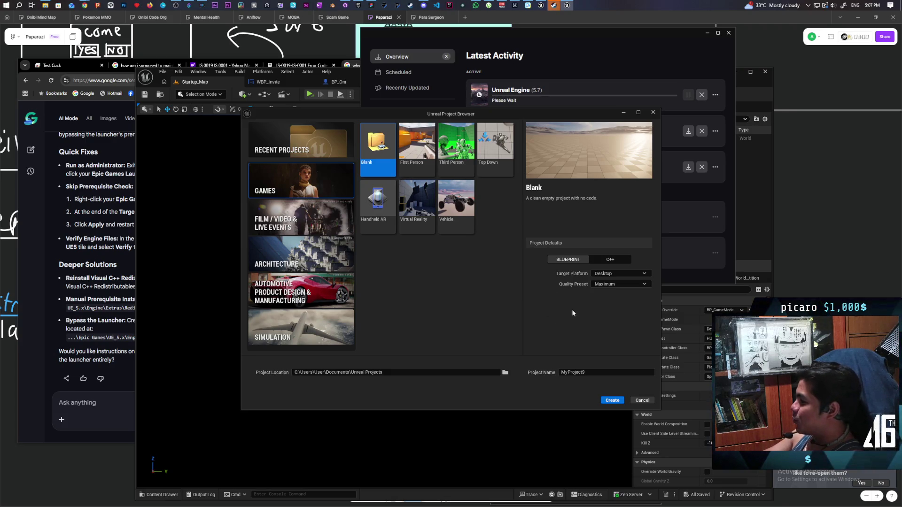
{"action": "left_click", "coordinate": [595, 373]}
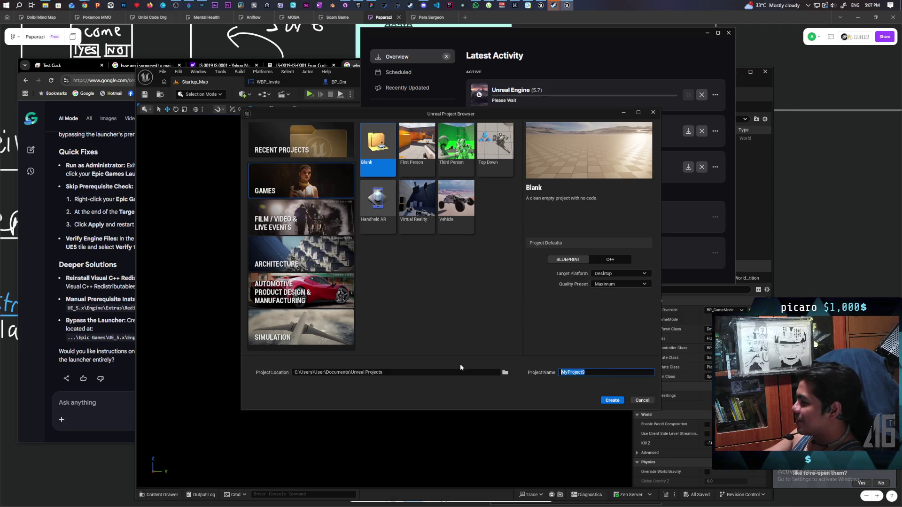
{"action": "mouse_move", "coordinate": [370, 4]}
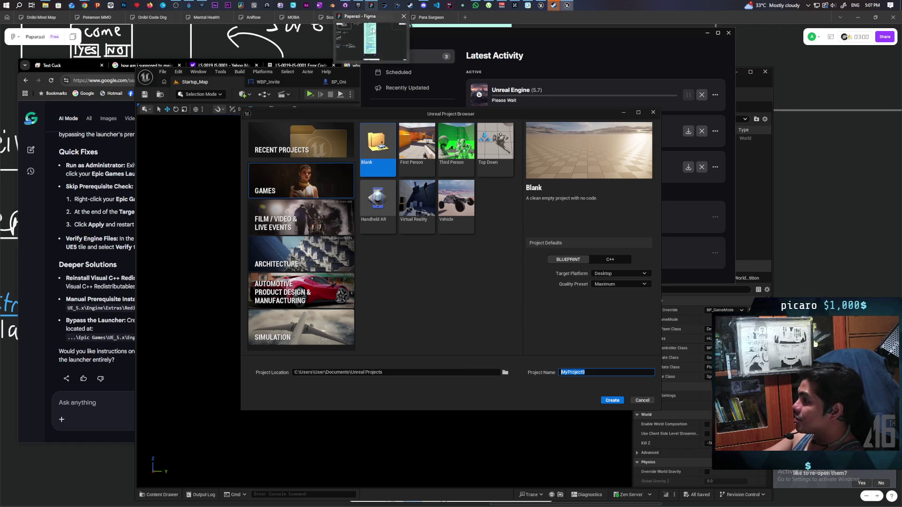
{"action": "mouse_move", "coordinate": [372, 31]}
{"action": "type", "text": "Para"}
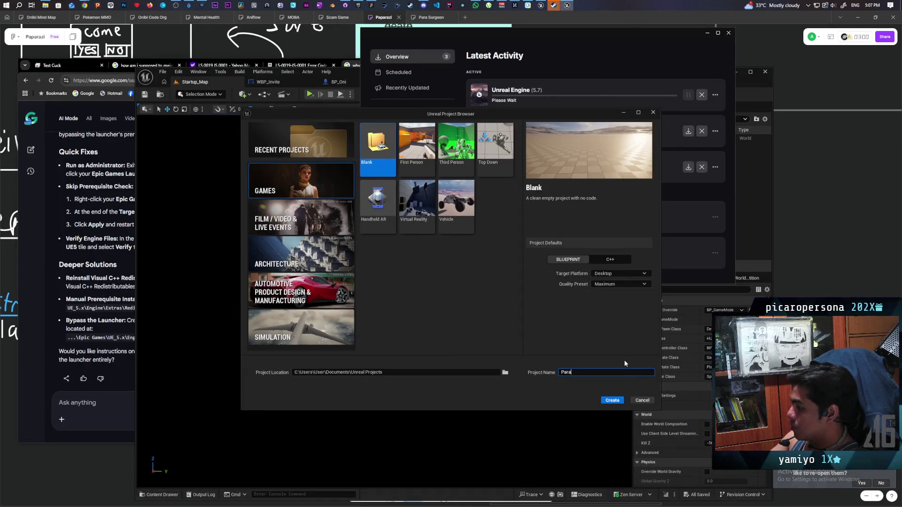
{"action": "type", "text": " Surgeion"}
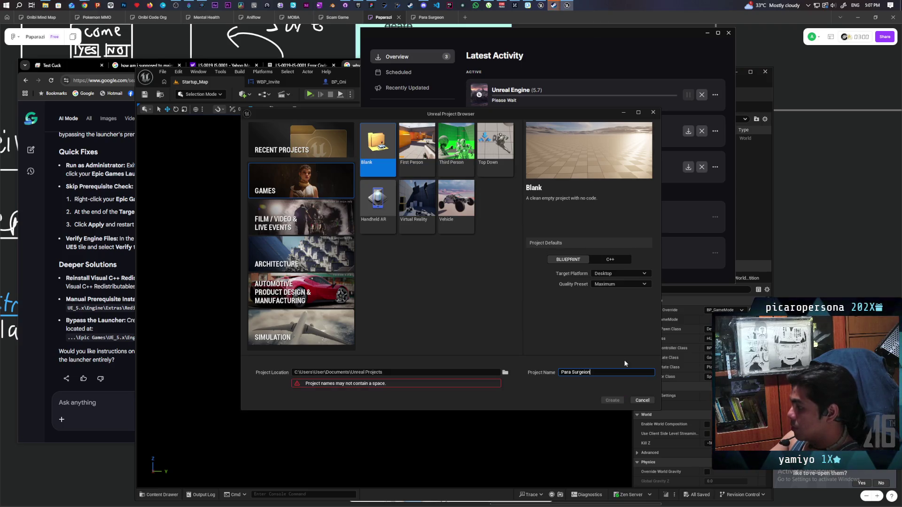
{"action": "key", "text": "BackSpace"}
{"action": "key", "text": "BackSpace"}
{"action": "key", "text": "BackSpace"}
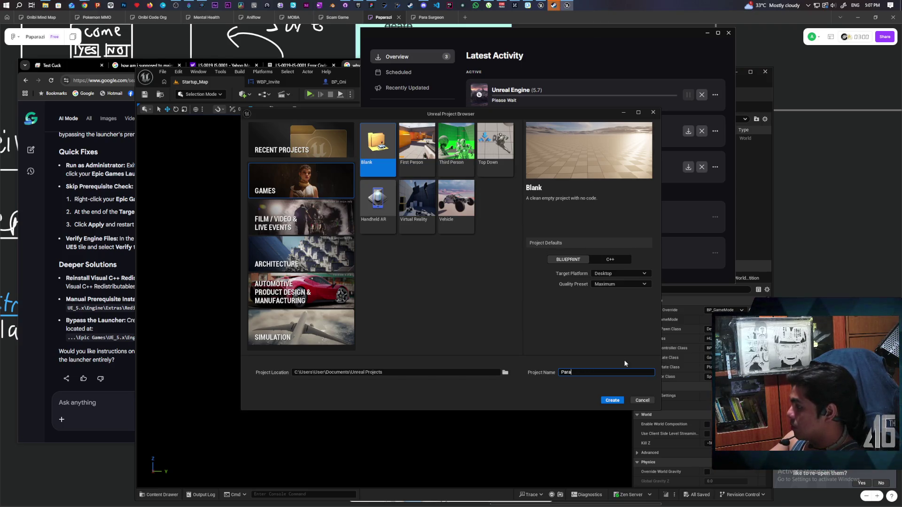
{"action": "type", "text": "SurgeonProto"}
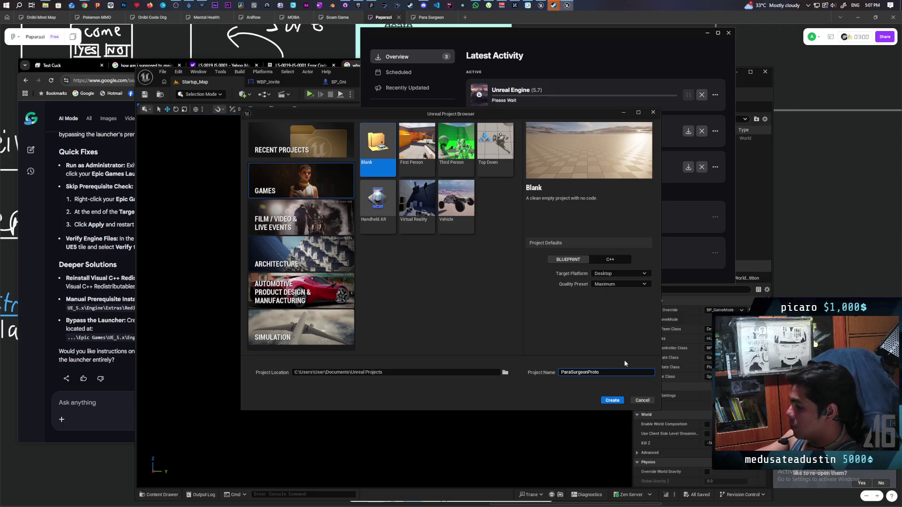
{"action": "type", "text": "type"}
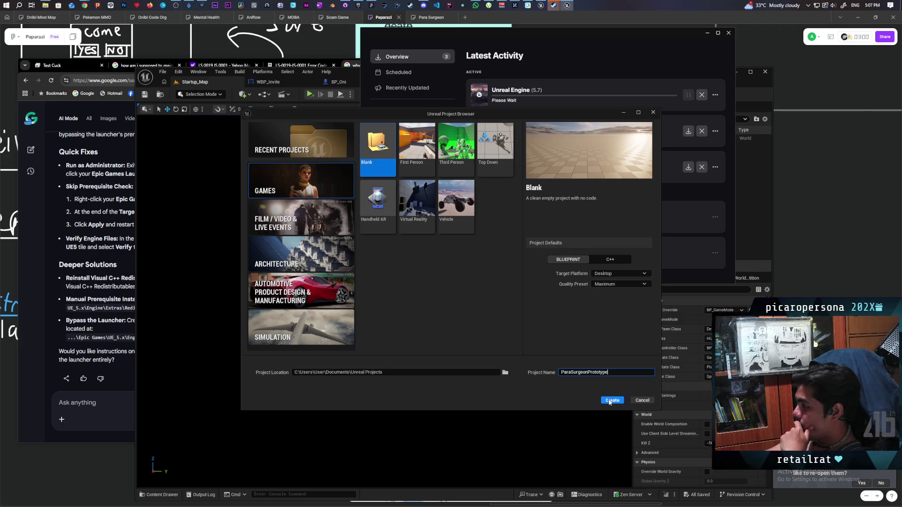
- Create the ParaSurgeonPrototype project and wait for the editor to open
{"action": "left_click", "coordinate": [609, 403]}
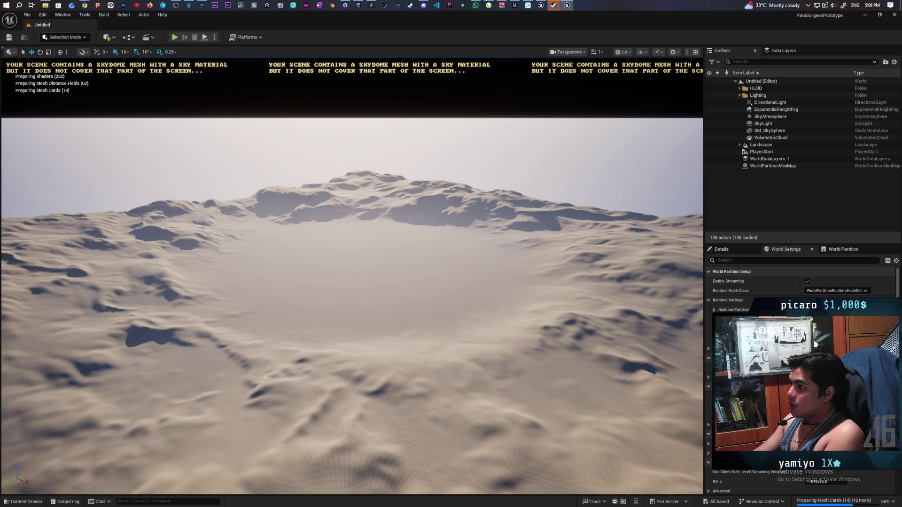
- Create a Levels folder in the Content Drawer and open it
{"action": "left_click", "coordinate": [27, 504]}
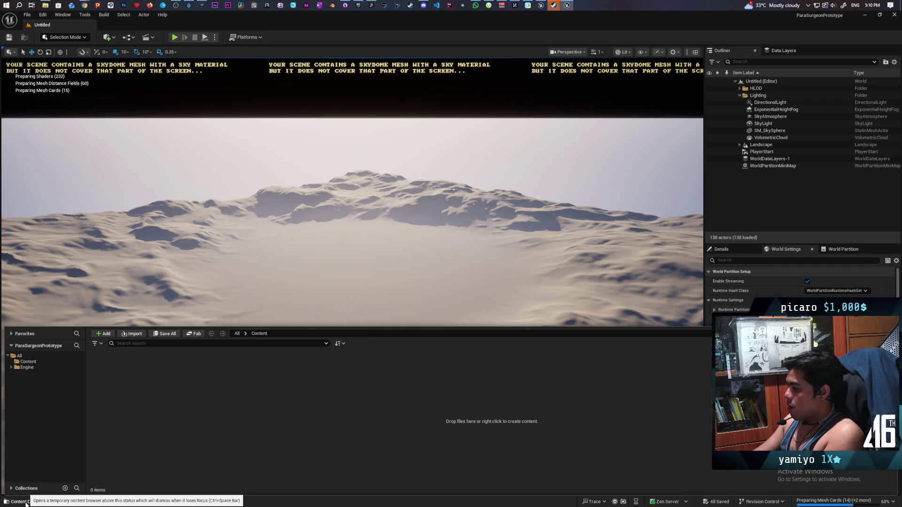
{"action": "right_click", "coordinate": [145, 379]}
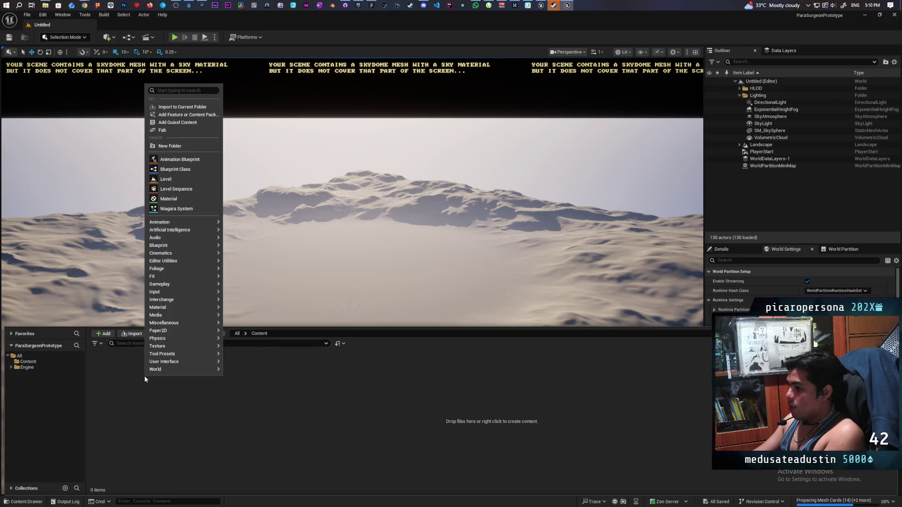
{"action": "left_click", "coordinate": [170, 146]}
{"action": "type", "text": "Levels"}
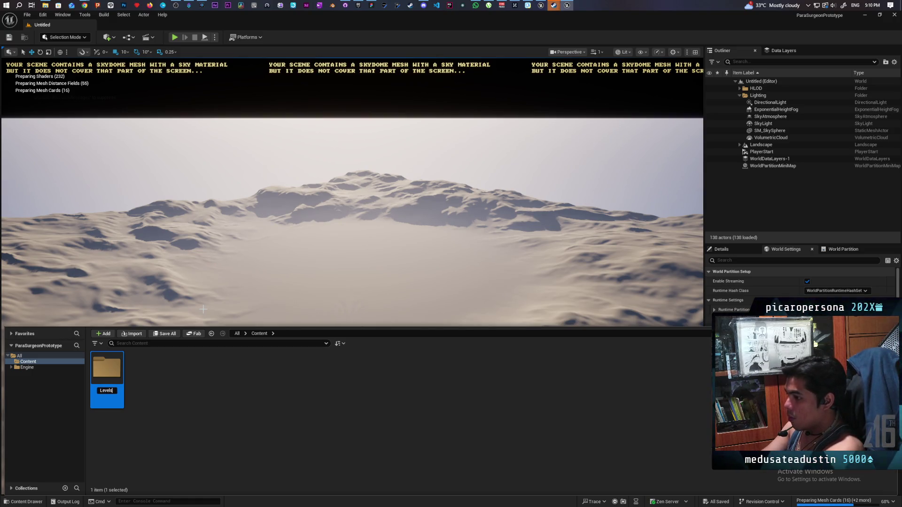
{"action": "key", "text": "Return"}
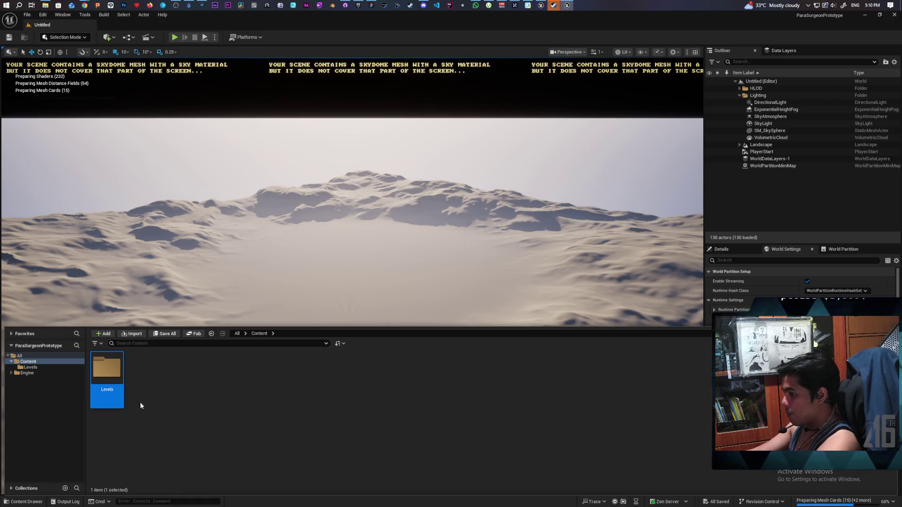
{"action": "double_click", "coordinate": [107, 371]}
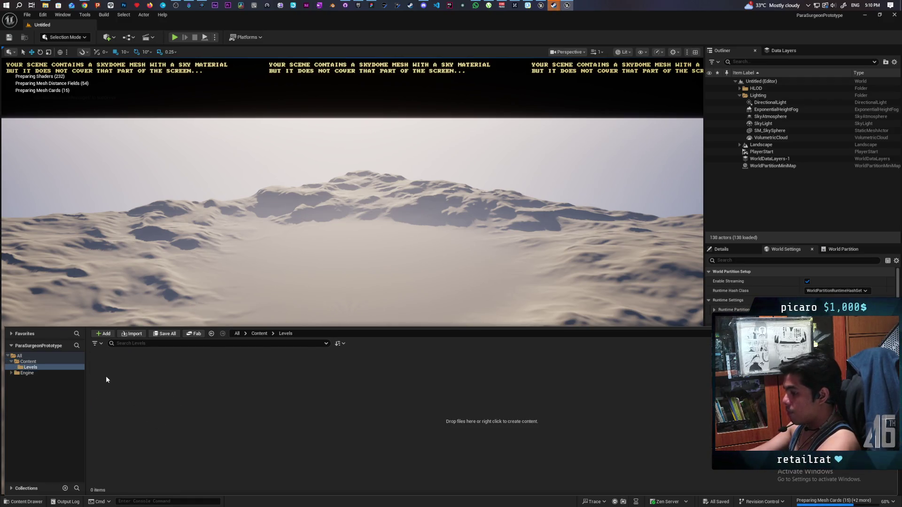
- Create a new level from the Basic template via File > New Level
{"action": "left_click", "coordinate": [30, 16]}
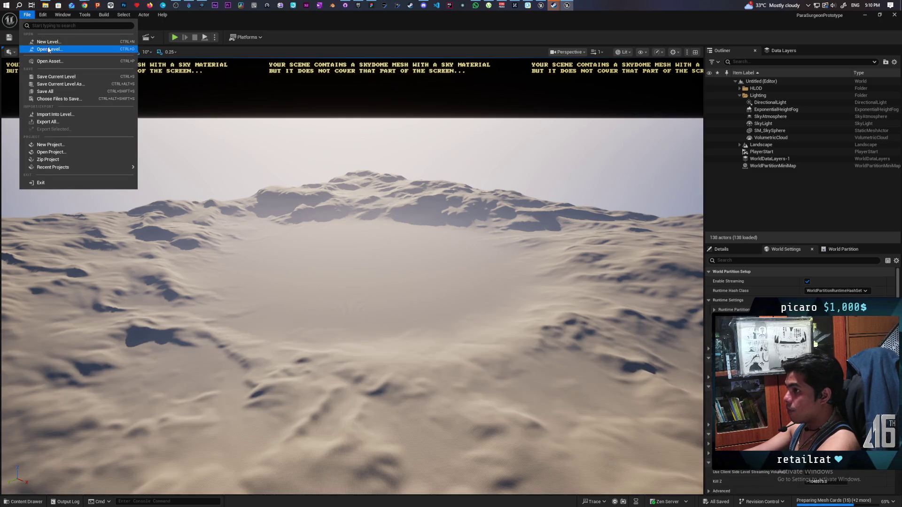
{"action": "left_click", "coordinate": [61, 41]}
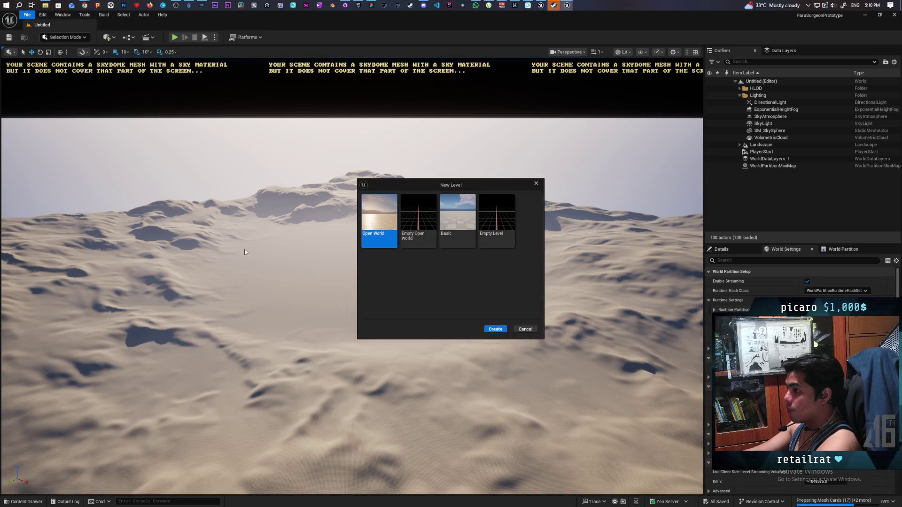
{"action": "left_click", "coordinate": [492, 242]}
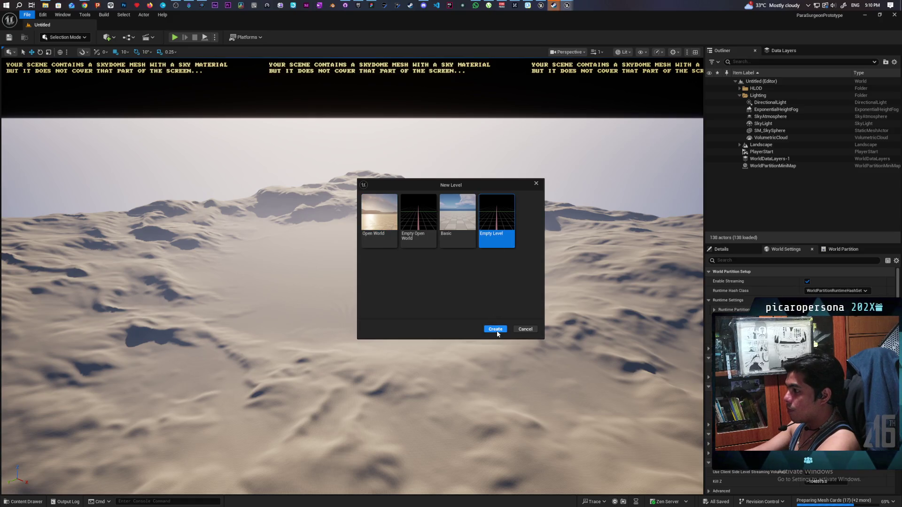
{"action": "left_click", "coordinate": [463, 223]}
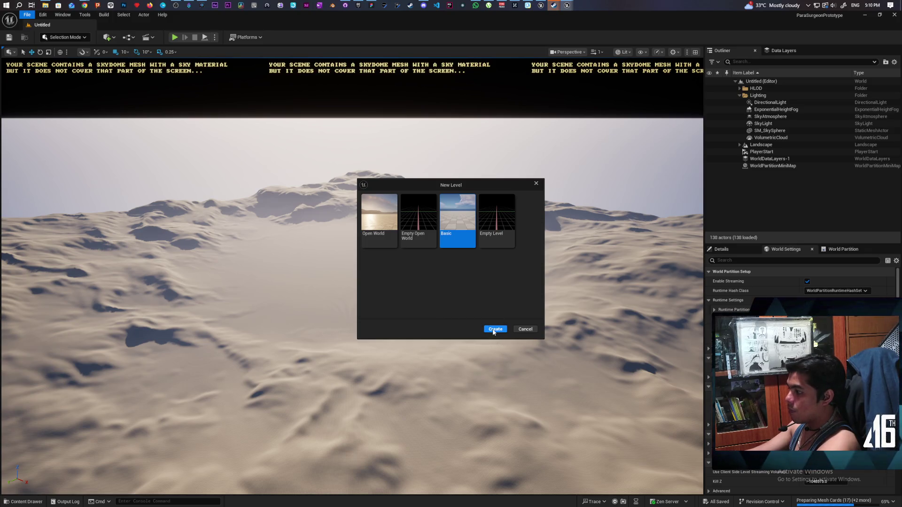
{"action": "left_click", "coordinate": [495, 329]}
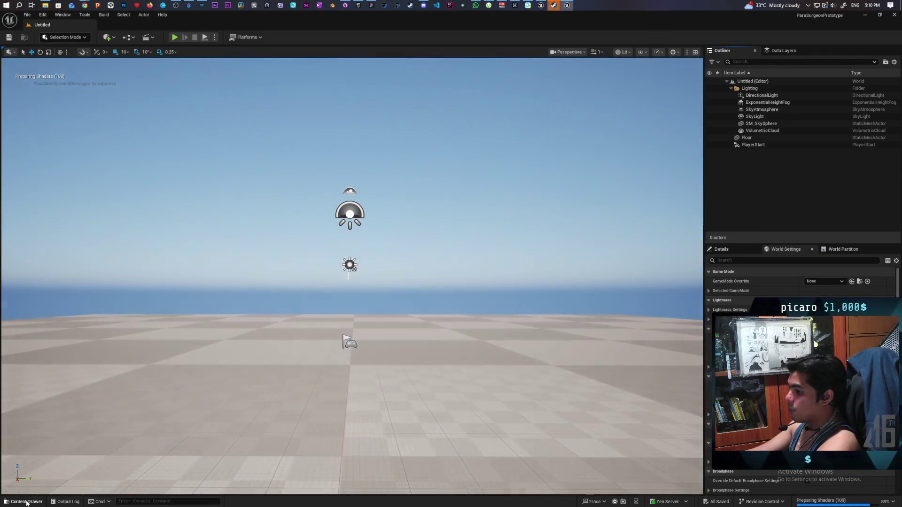
- Stop piloting CameraActor and save the VibrationDetection level
{"action": "left_click", "coordinate": [23, 501]}
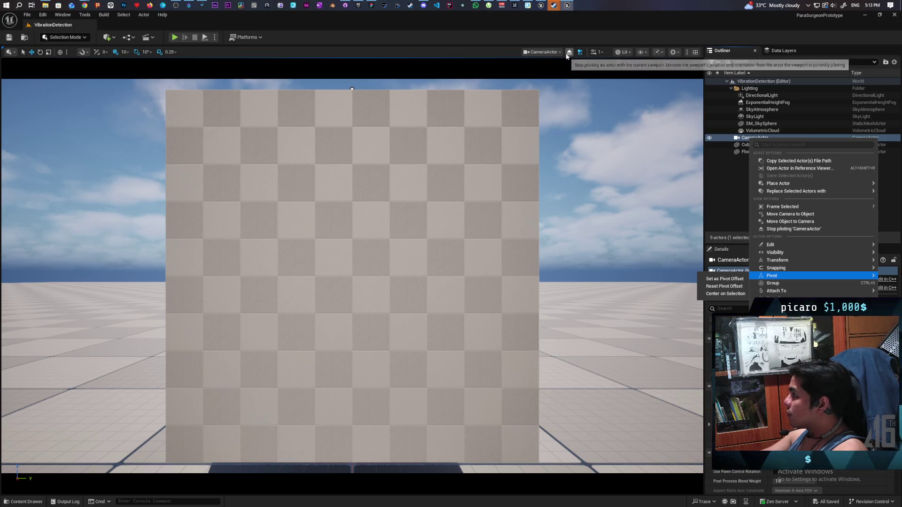
{"action": "left_click", "coordinate": [566, 53]}
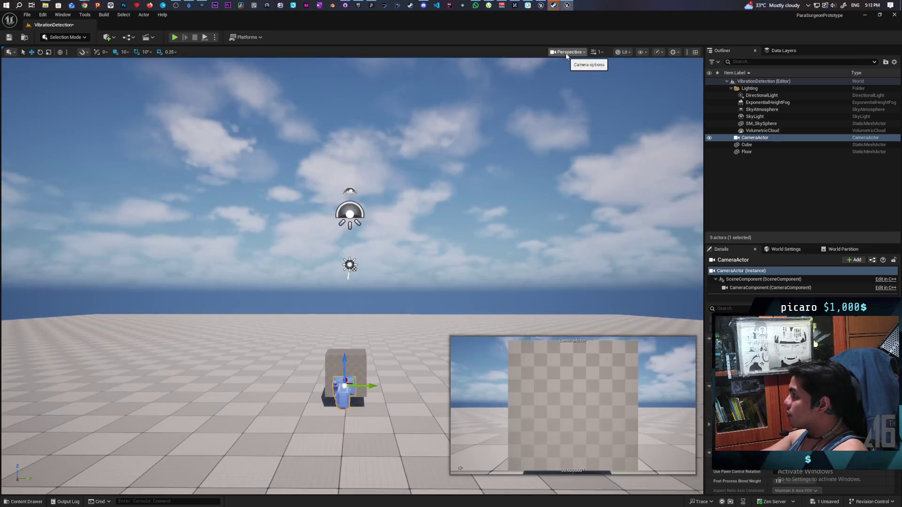
{"action": "left_click", "coordinate": [8, 37]}
- Play-test the level in the editor, then end the session with Esc
{"action": "left_click", "coordinate": [179, 38]}
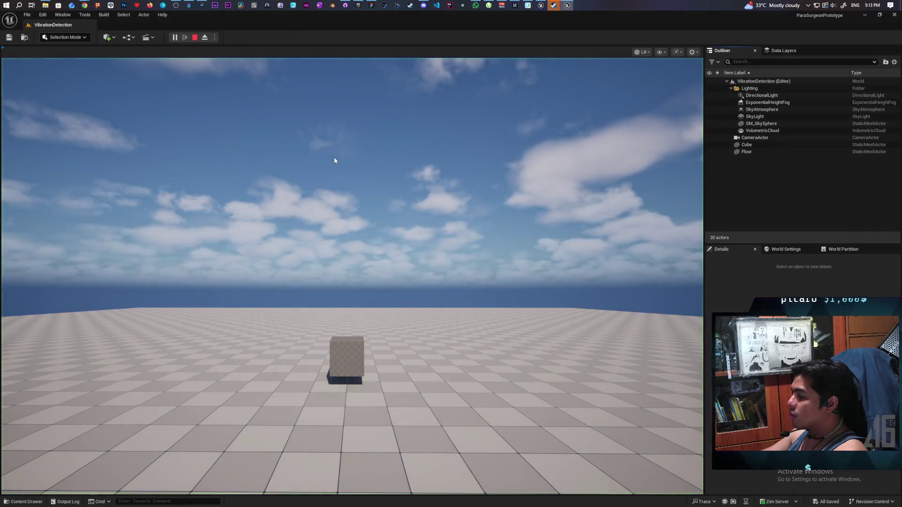
{"action": "left_click", "coordinate": [432, 215]}
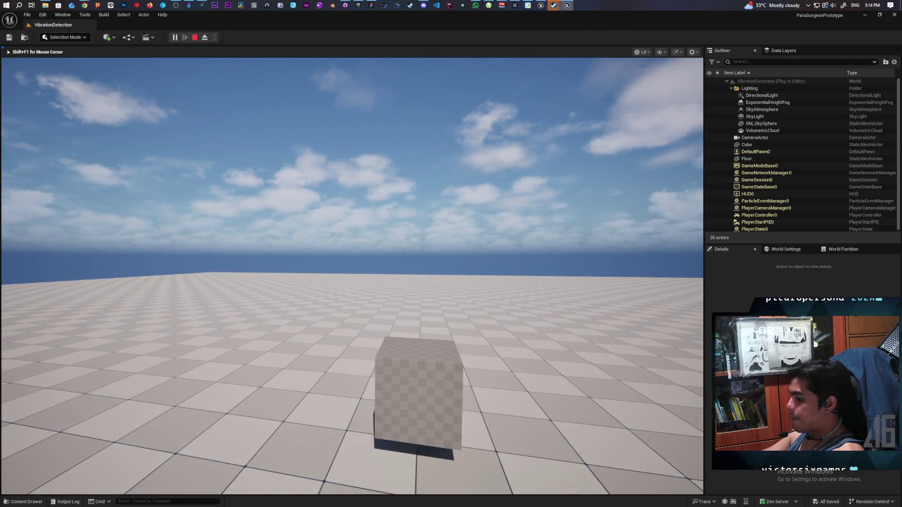
{"action": "key", "text": "Escape"}
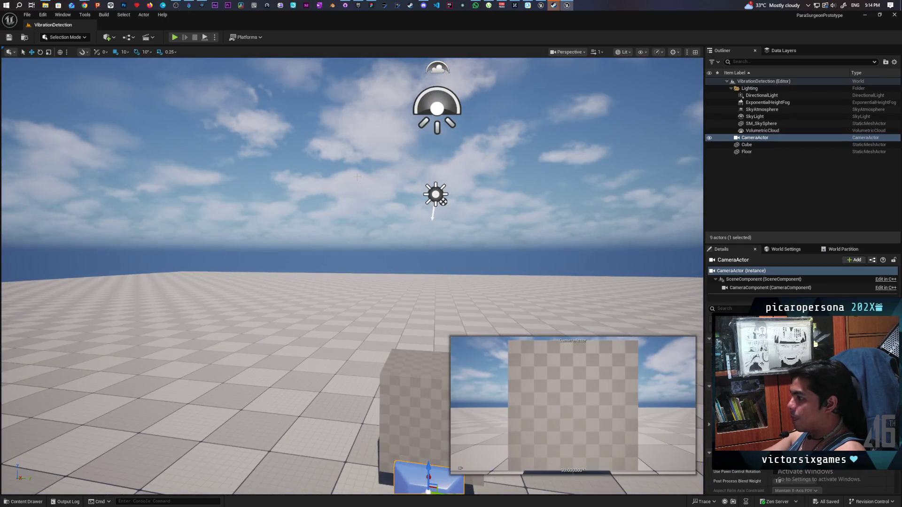
- Set the GameMode Override in World Settings to RenderToTexture
{"action": "mouse_move", "coordinate": [358, 177]}
{"action": "left_mouse_down"}
{"action": "mouse_move", "coordinate": [357, 264]}
{"action": "mouse_move", "coordinate": [339, 292]}
{"action": "left_mouse_up"}
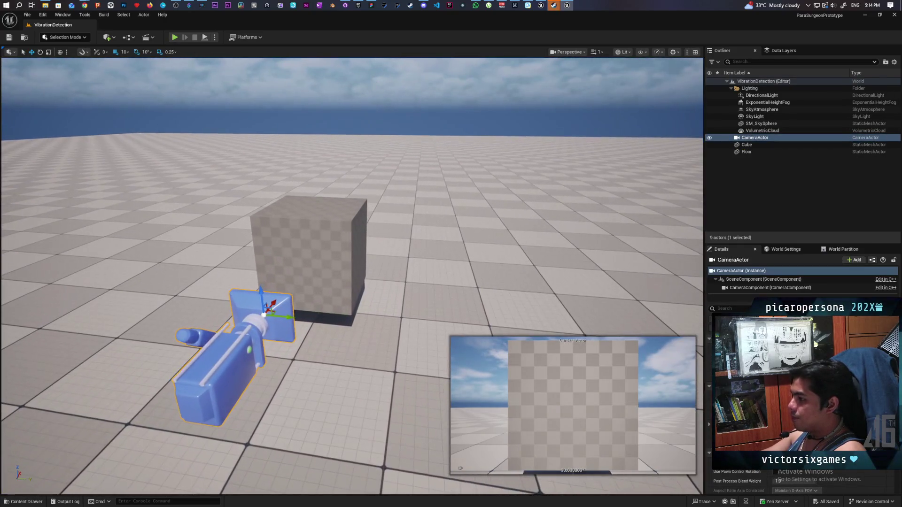
{"action": "left_click", "coordinate": [785, 249]}
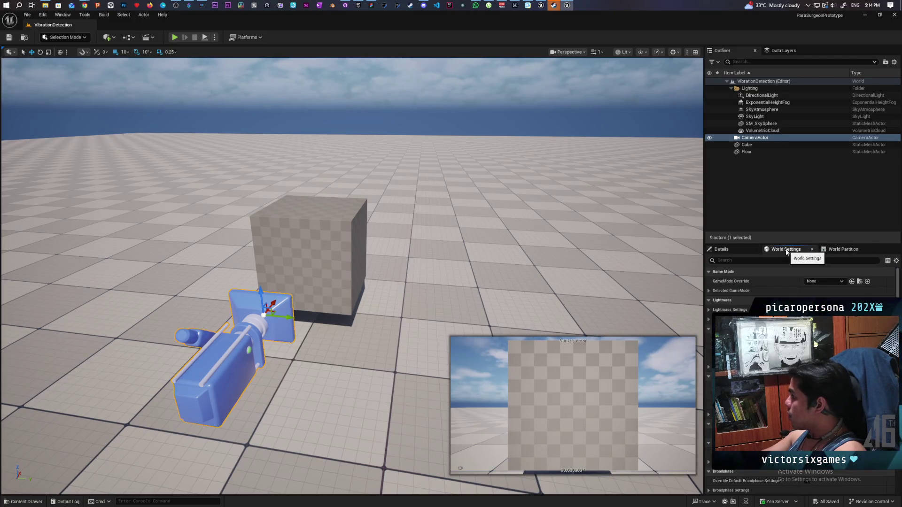
{"action": "left_click", "coordinate": [710, 292]}
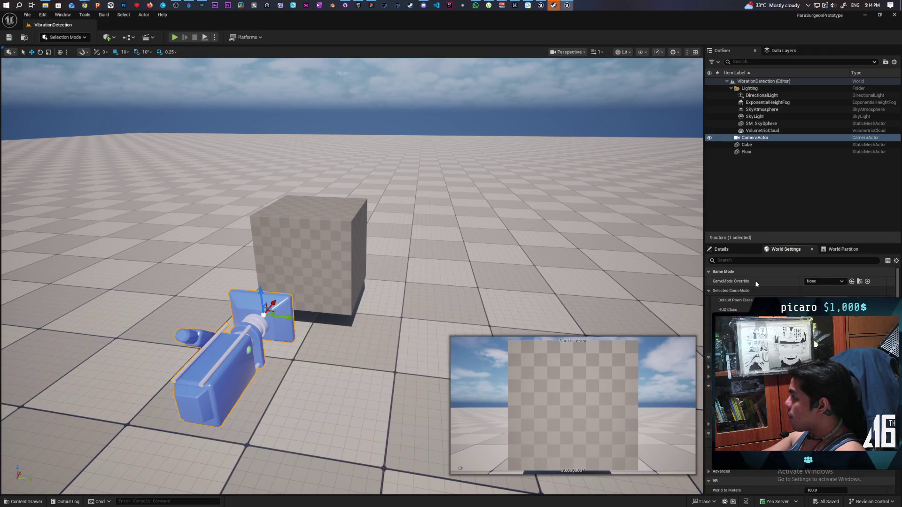
{"action": "left_click", "coordinate": [826, 281]}
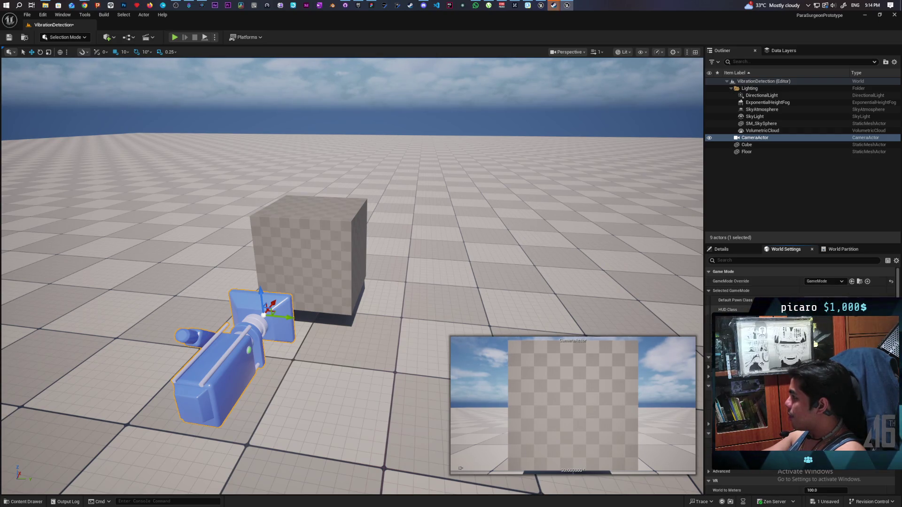
{"action": "left_click", "coordinate": [827, 308]}
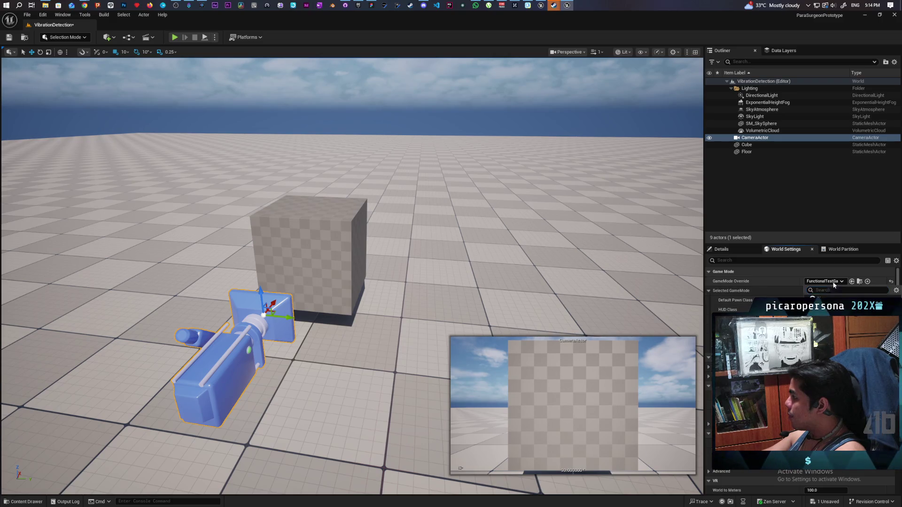
{"action": "left_click", "coordinate": [827, 318]}
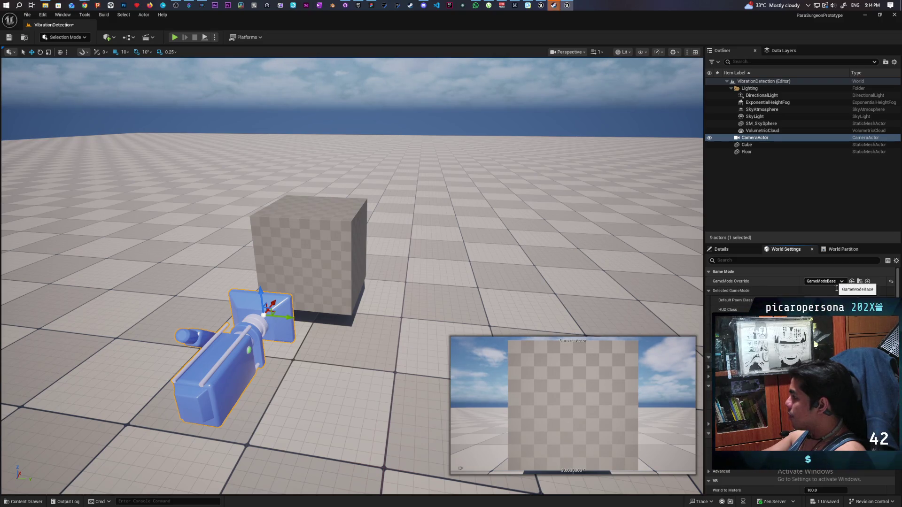
{"action": "left_click", "coordinate": [833, 282]}
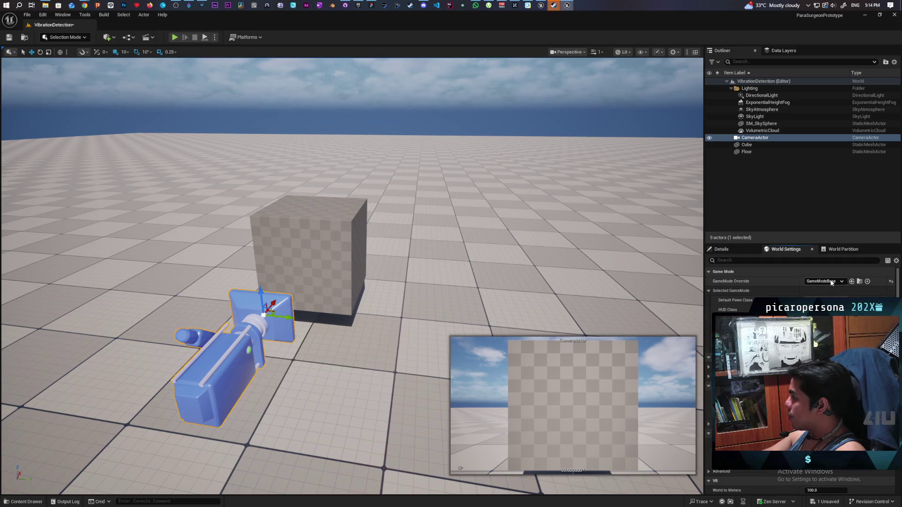
{"action": "left_click", "coordinate": [851, 300]}
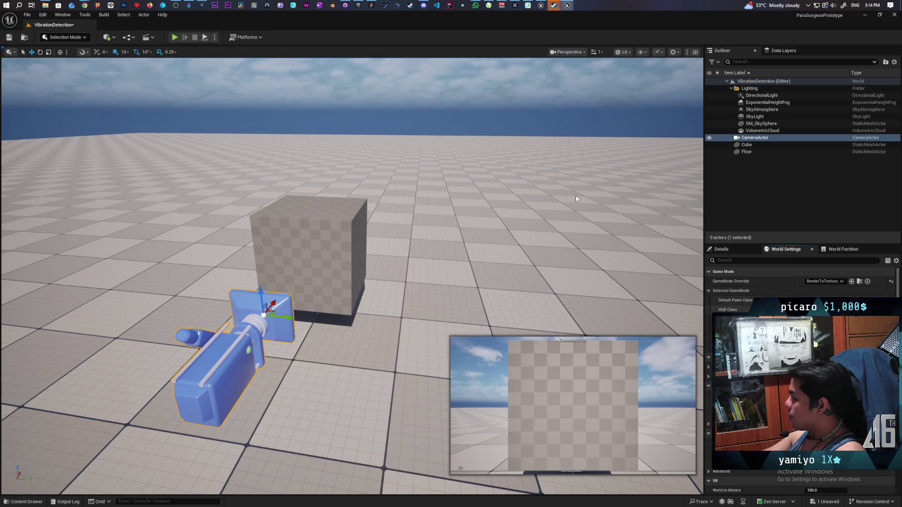
- Run and stop a quick play test of the level, closing the error log
{"action": "left_click", "coordinate": [174, 37]}
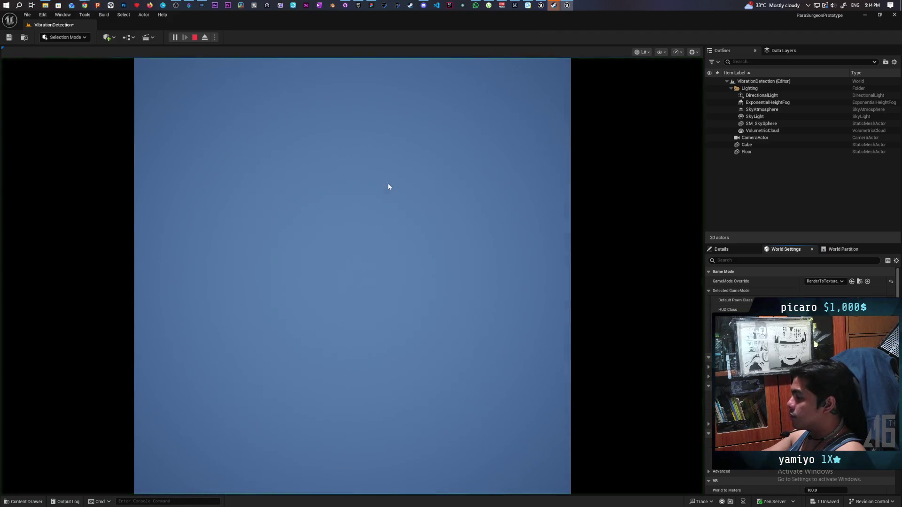
{"action": "left_click", "coordinate": [194, 37]}
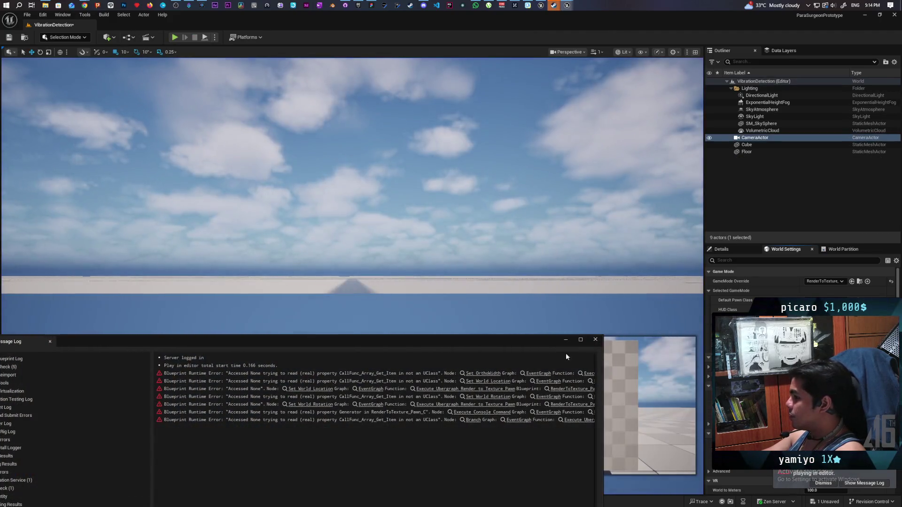
{"action": "left_click", "coordinate": [596, 340]}
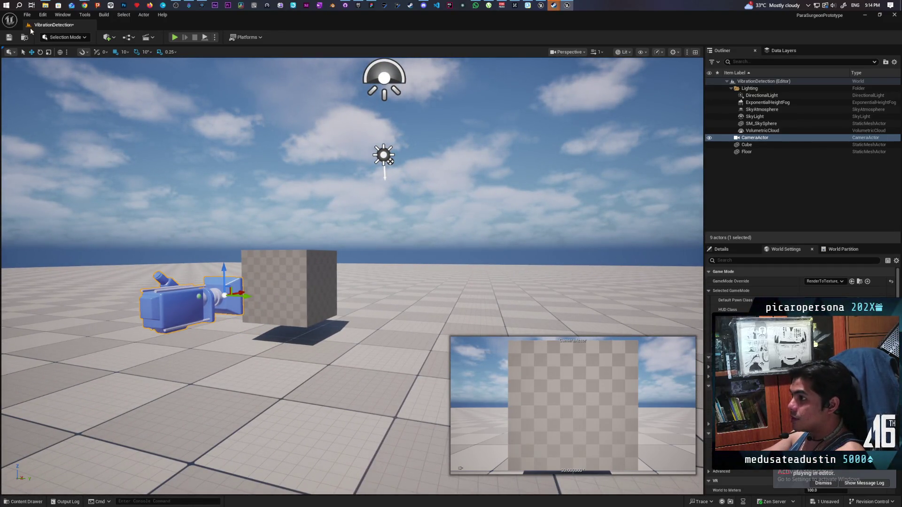
- Save the VibrationDetection level and open the Content Drawer
{"action": "left_click", "coordinate": [10, 37]}
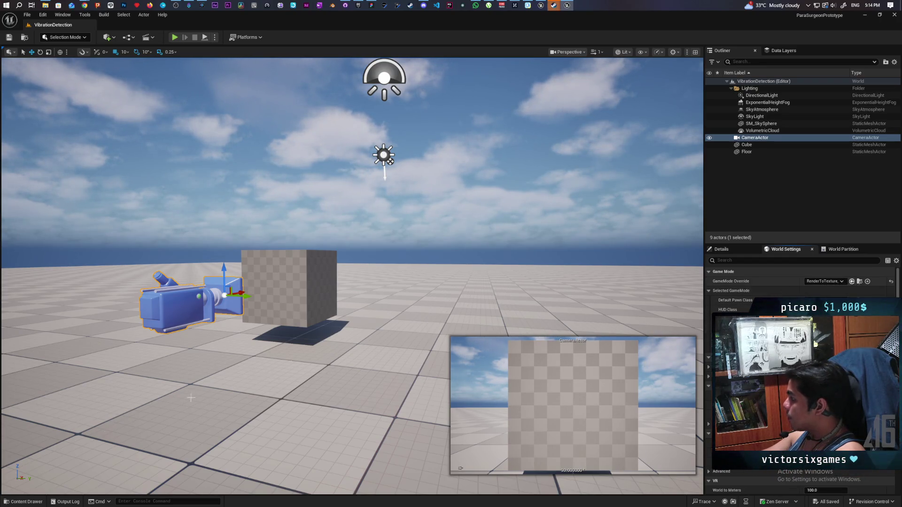
{"action": "left_click", "coordinate": [24, 502]}
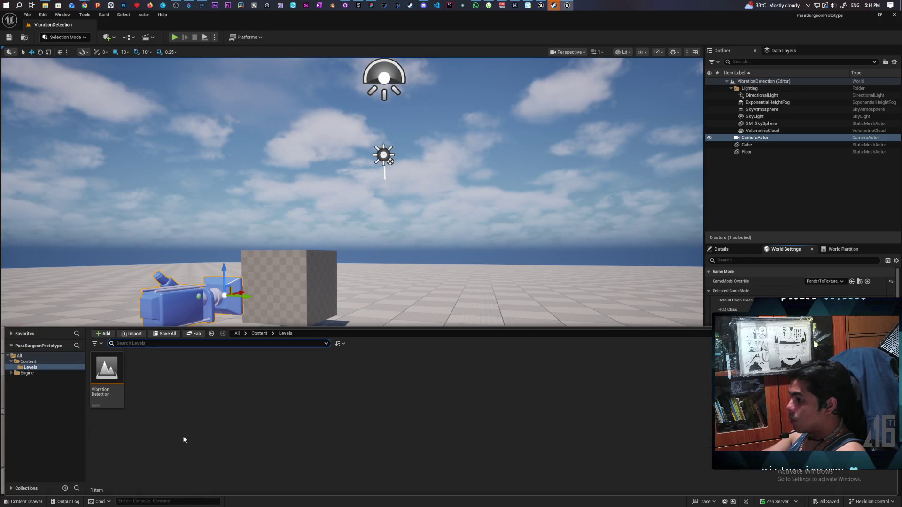
{"action": "right_click", "coordinate": [168, 397]}
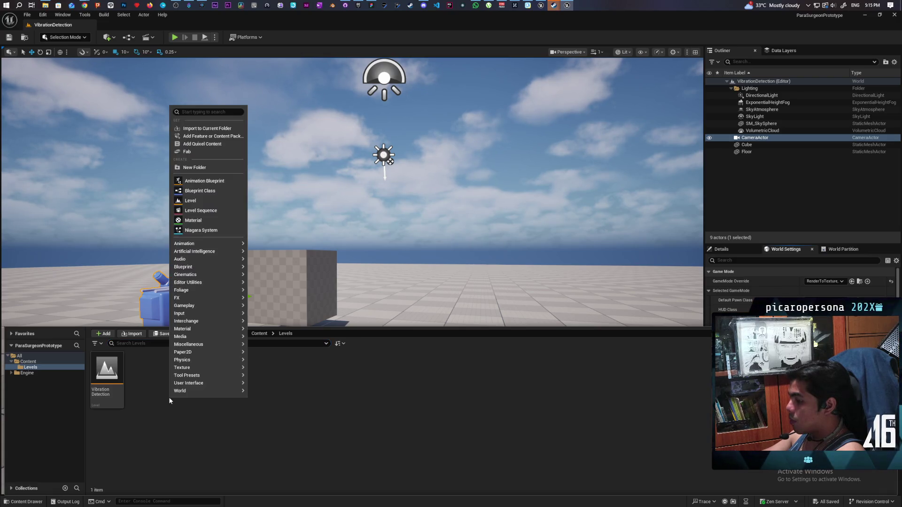
{"action": "left_click", "coordinate": [285, 403]}
- Create a new folder named BLueprints in the top Content folder
{"action": "left_click", "coordinate": [259, 333]}
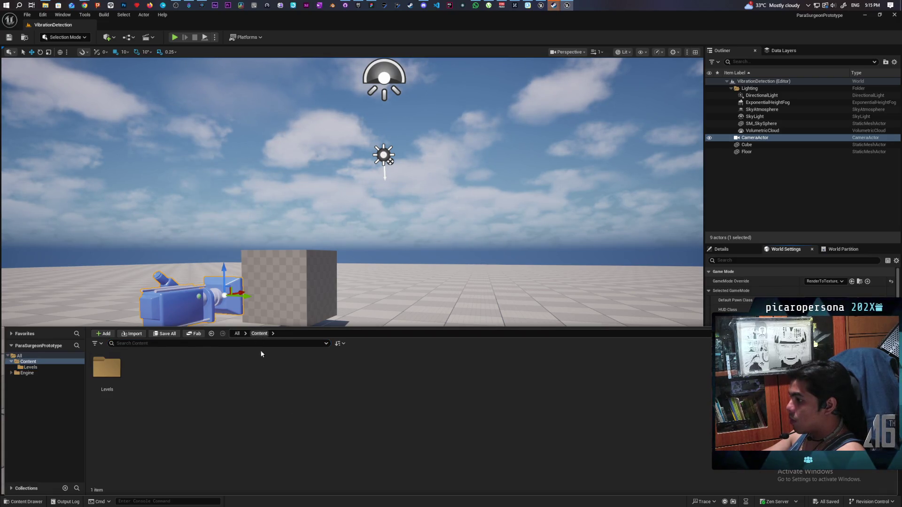
{"action": "right_click", "coordinate": [160, 373]}
{"action": "left_click", "coordinate": [193, 156]}
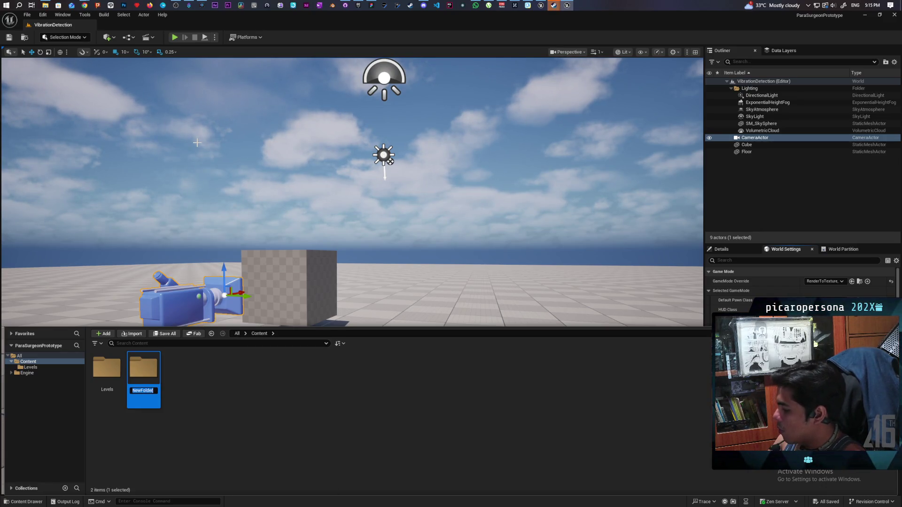
{"action": "type", "text": "BLueprints"}
{"action": "key", "text": "Return"}
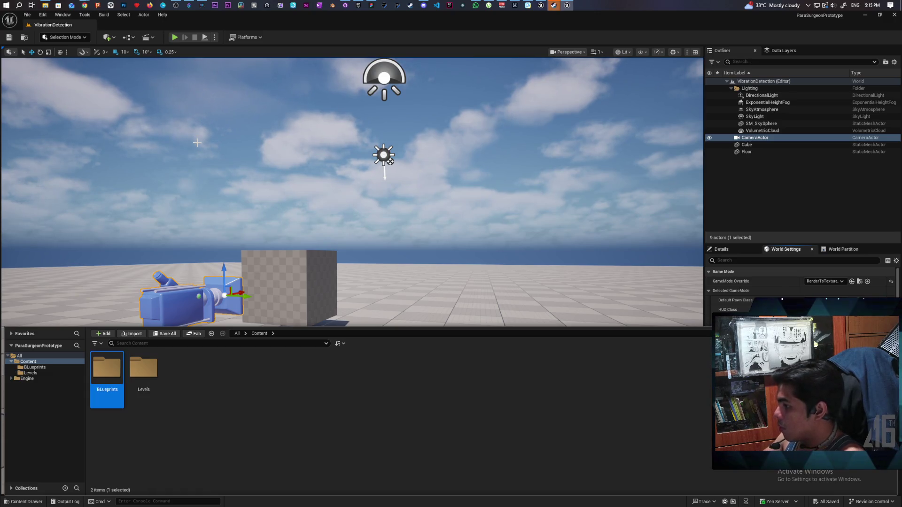
- Try fixing the folder name's capitalisation, abandon the rename, and open BLueprints
{"action": "key", "text": "F2"}
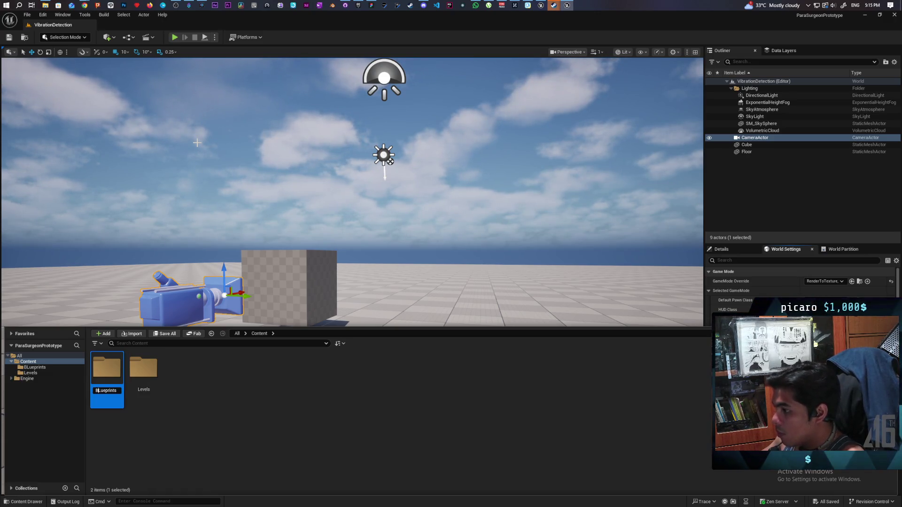
{"action": "key", "text": "Home"}
{"action": "key", "text": "Right"}
{"action": "key", "text": "Right"}
{"action": "key", "text": "BackSpace"}
{"action": "type", "text": "l"}
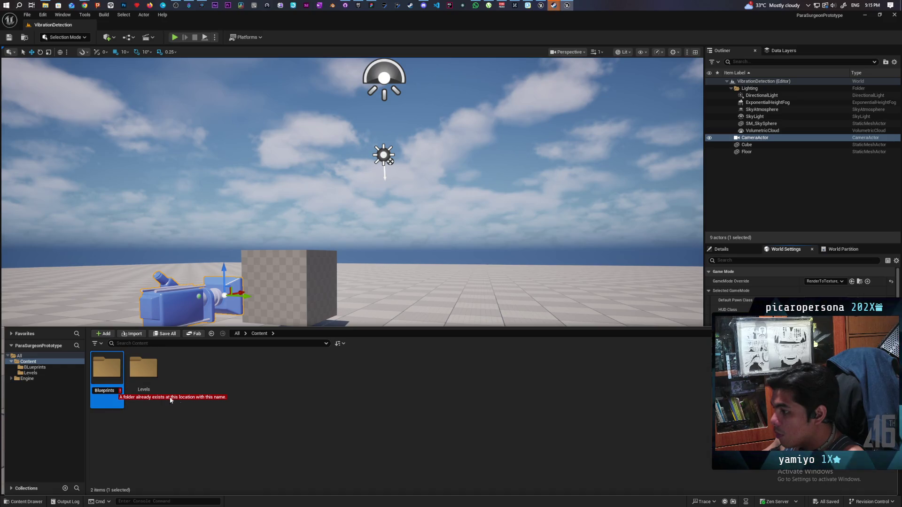
{"action": "left_click", "coordinate": [275, 388]}
{"action": "double_click", "coordinate": [104, 379]}
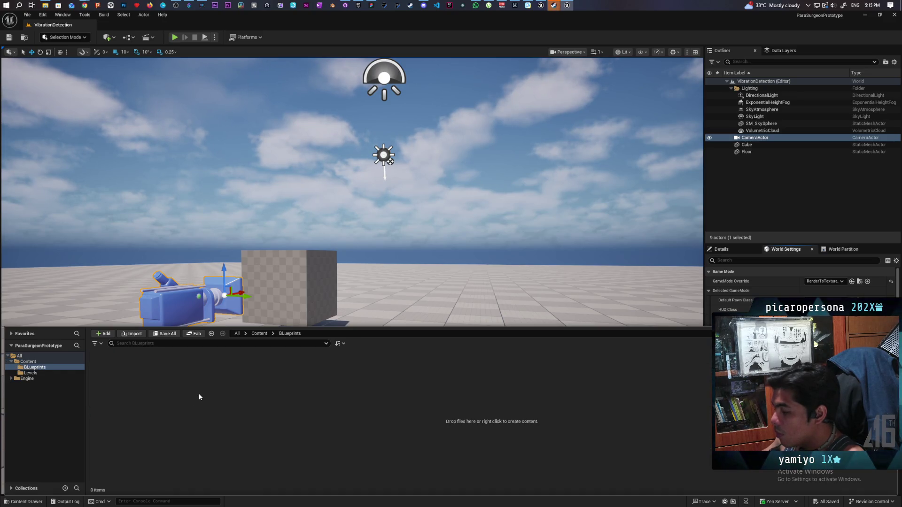
- Add a Blueprint Class with parent Game Mode Base, named GM_Vibration
{"action": "right_click", "coordinate": [134, 388]}
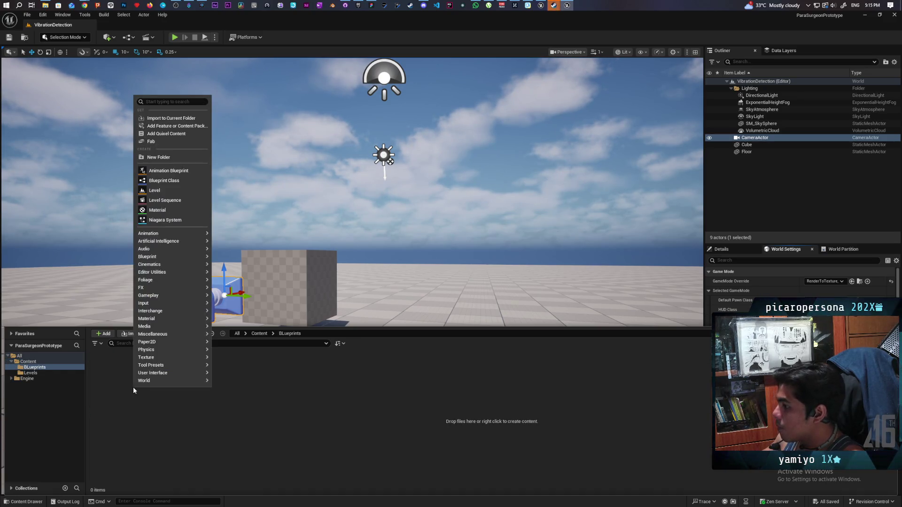
{"action": "left_click", "coordinate": [164, 180]}
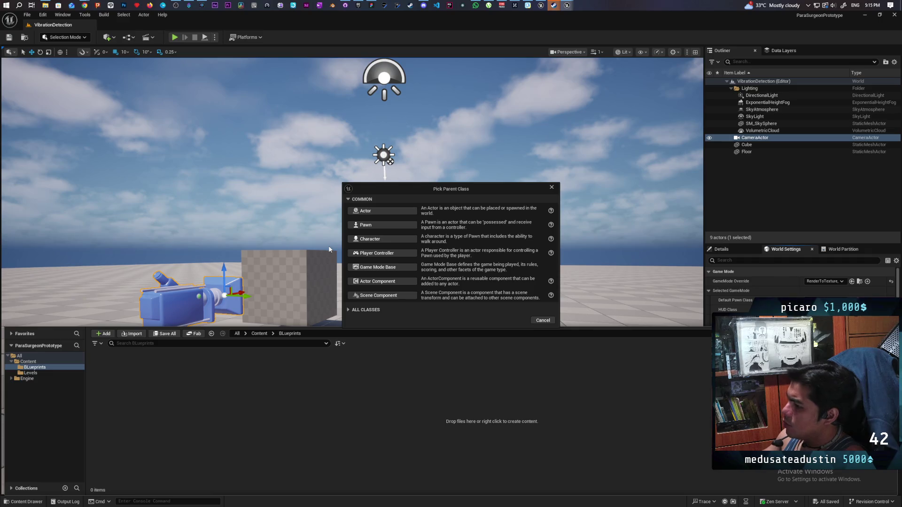
{"action": "left_click", "coordinate": [405, 268]}
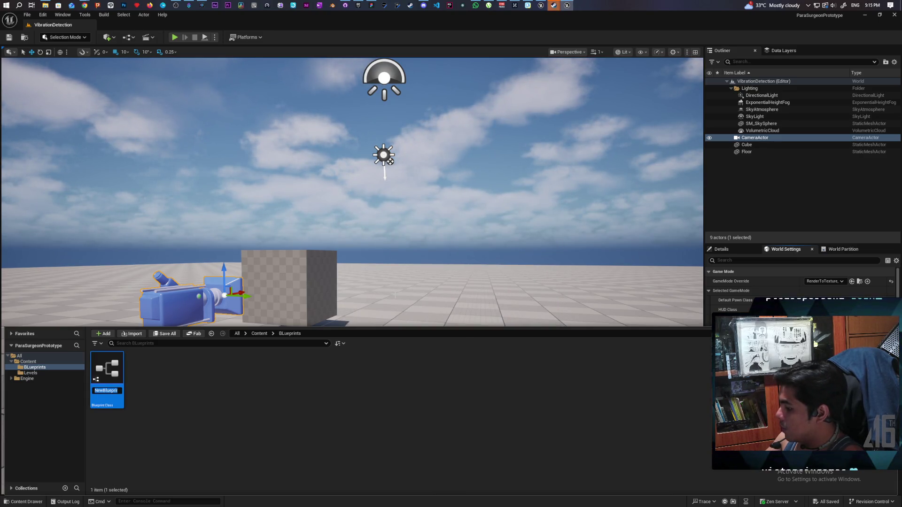
{"action": "type", "text": "Vi"}
{"action": "type", "text": "GM_"}
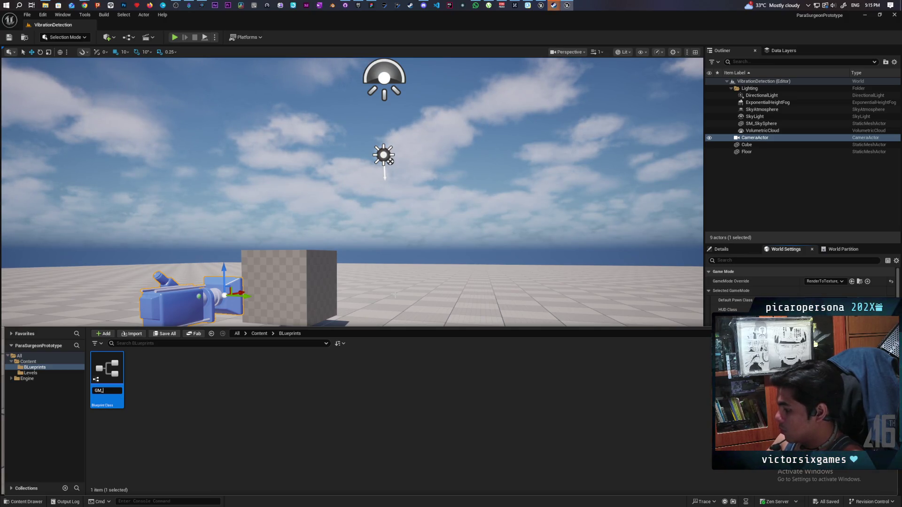
{"action": "type", "text": "Vib"}
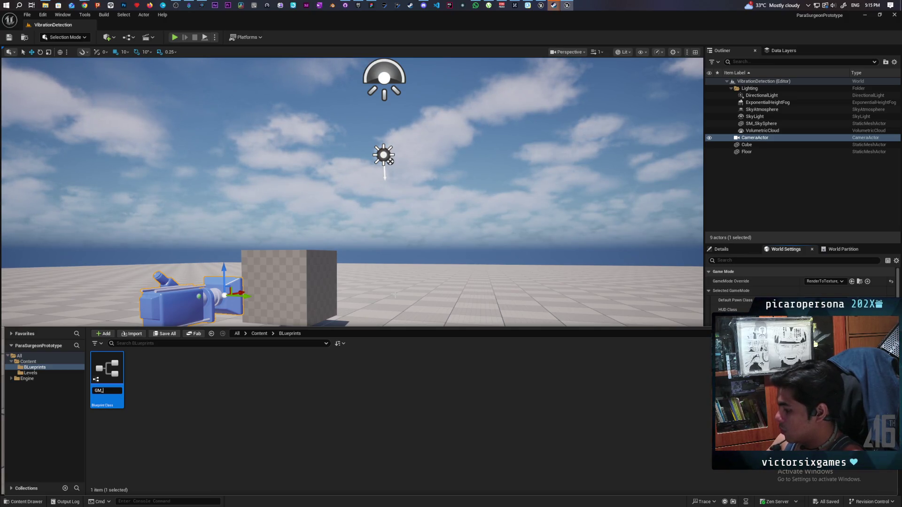
{"action": "type", "text": "ration"}
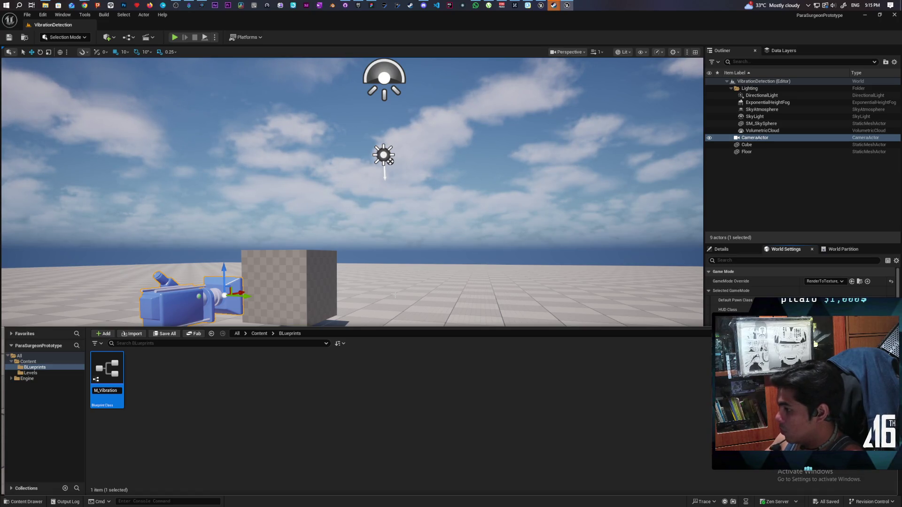
{"action": "key", "text": "Return"}
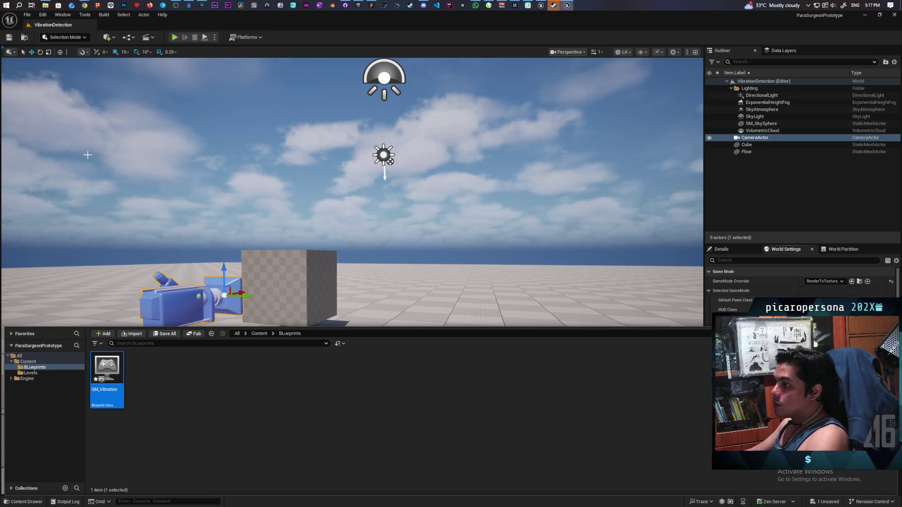
- Save the new GM_Vibration asset
{"action": "key", "text": "ctrl+space"}
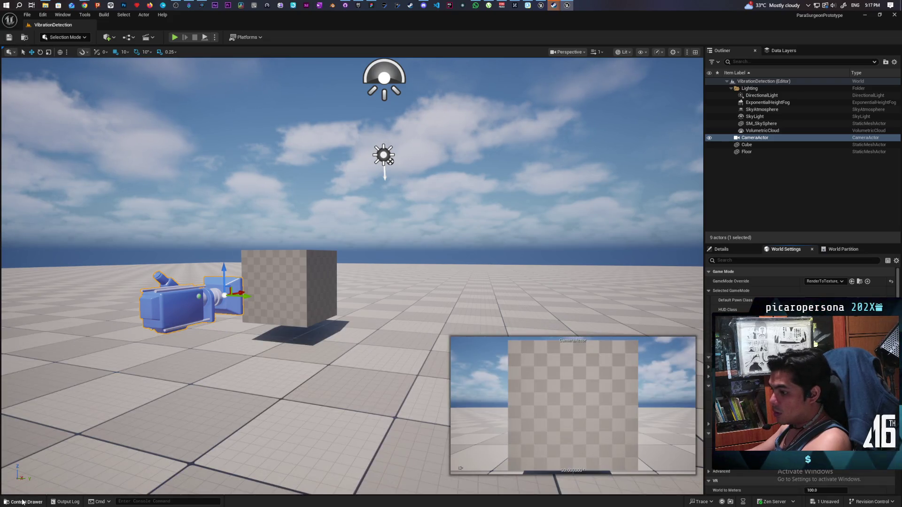
{"action": "left_click", "coordinate": [22, 502]}
{"action": "key", "text": "ctrl+s"}
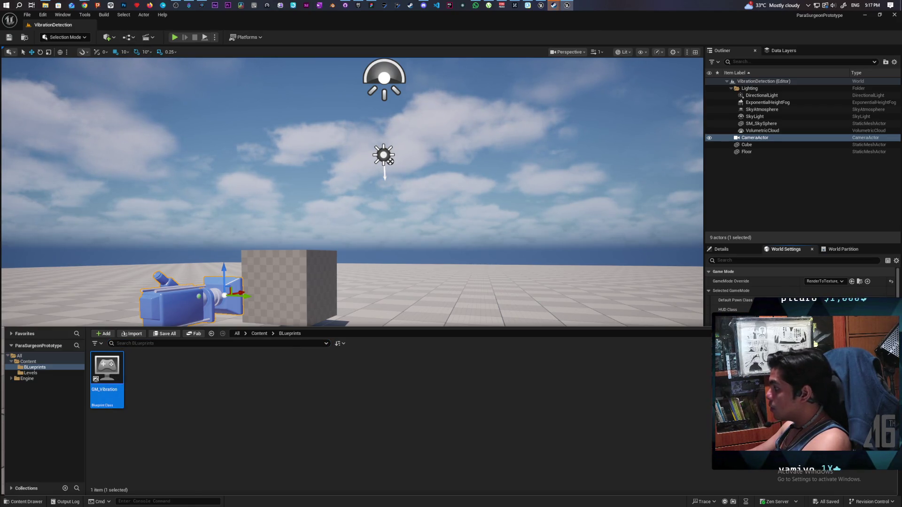
- Set GM_Vibration as the level's GameMode Override and open its Blueprint editor
{"action": "left_click_drag", "start_coordinate": [841, 305], "coordinate": [847, 281]}
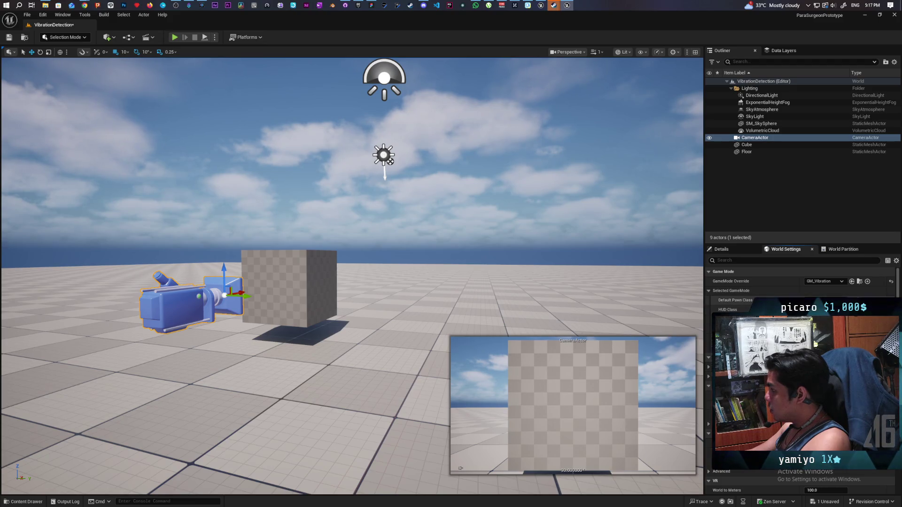
{"action": "left_click", "coordinate": [23, 502]}
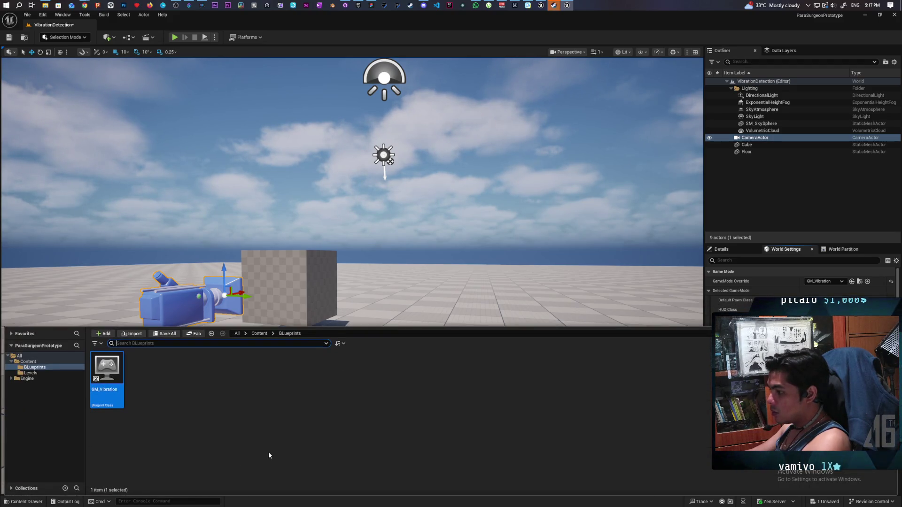
{"action": "double_click", "coordinate": [113, 372]}
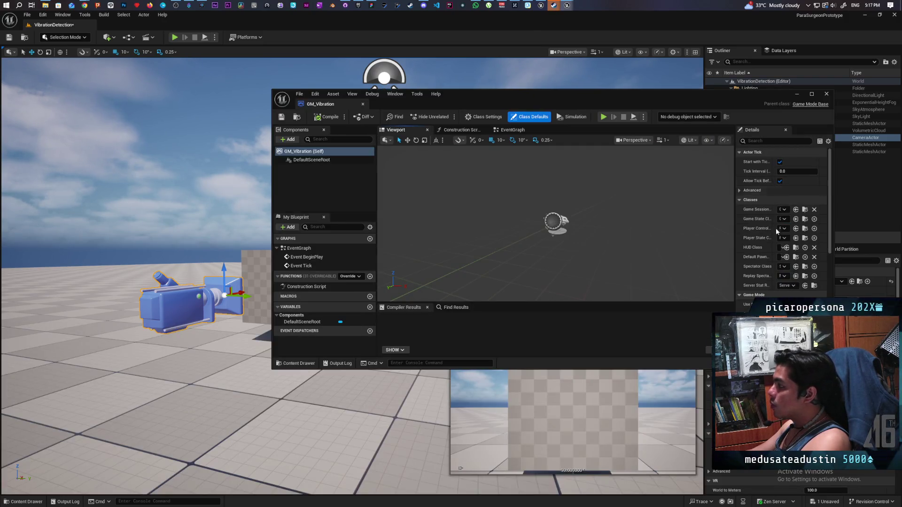
- Dock the GM_Vibration editor, set Default Pawn Class to None, and save
{"action": "mouse_move", "coordinate": [369, 103]}
{"action": "left_mouse_down"}
{"action": "mouse_move", "coordinate": [229, 64]}
{"action": "mouse_move", "coordinate": [185, 26]}
{"action": "left_mouse_up"}
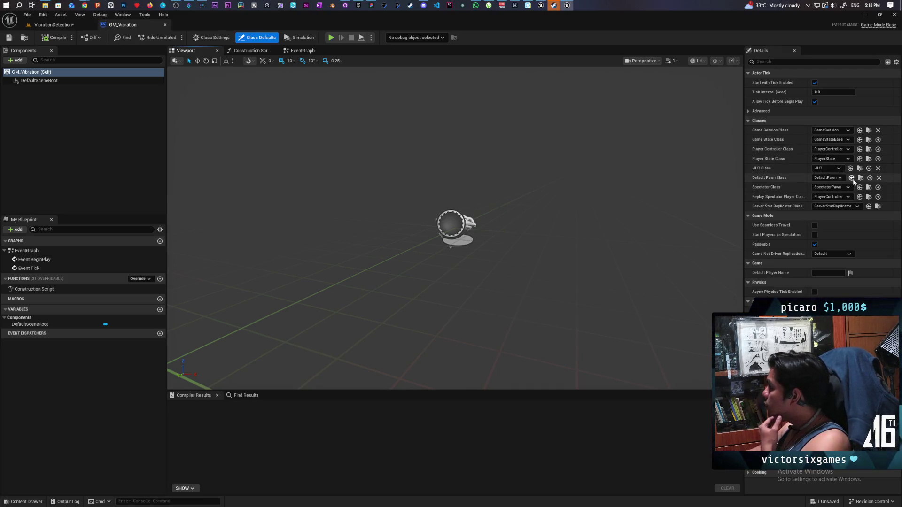
{"action": "left_click", "coordinate": [841, 177]}
{"action": "left_click", "coordinate": [828, 195]}
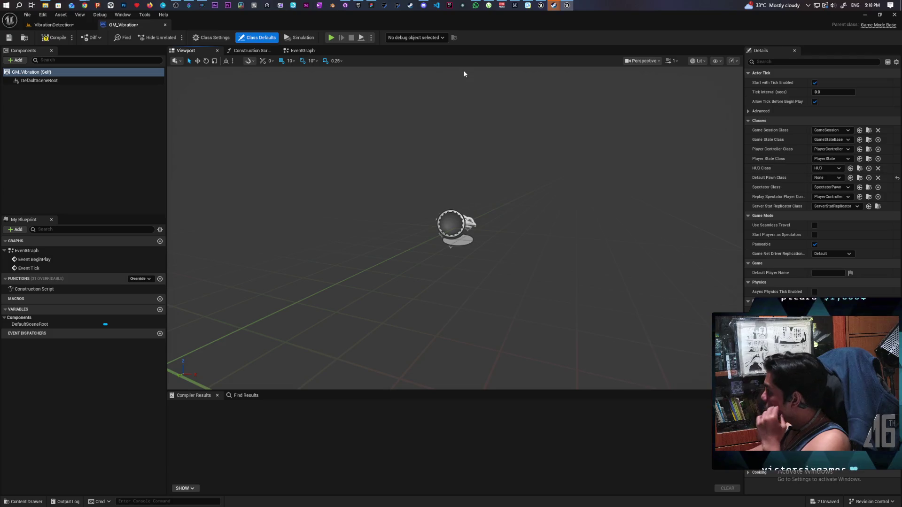
{"action": "left_click", "coordinate": [8, 37]}
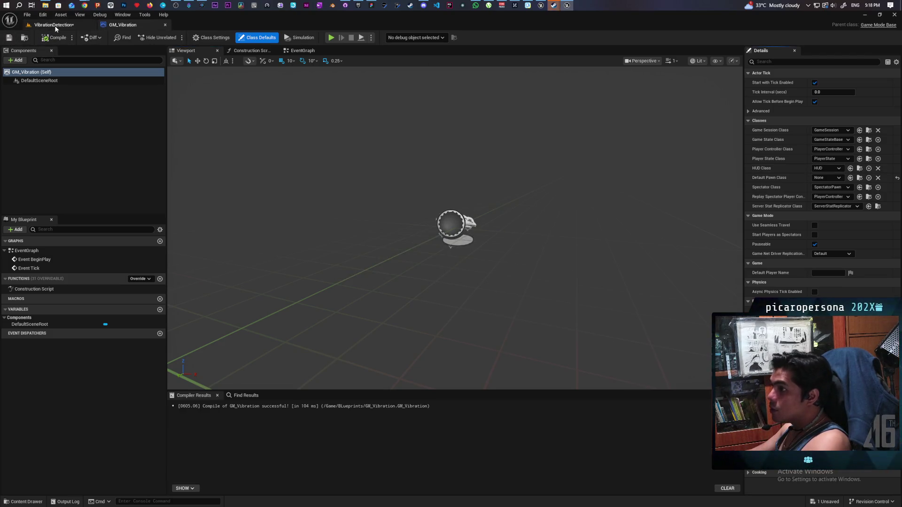
- Play-test the level with GM_Vibration, then open the Blueprints toolbar dropdown
{"action": "left_click", "coordinate": [54, 24]}
{"action": "left_click", "coordinate": [176, 39]}
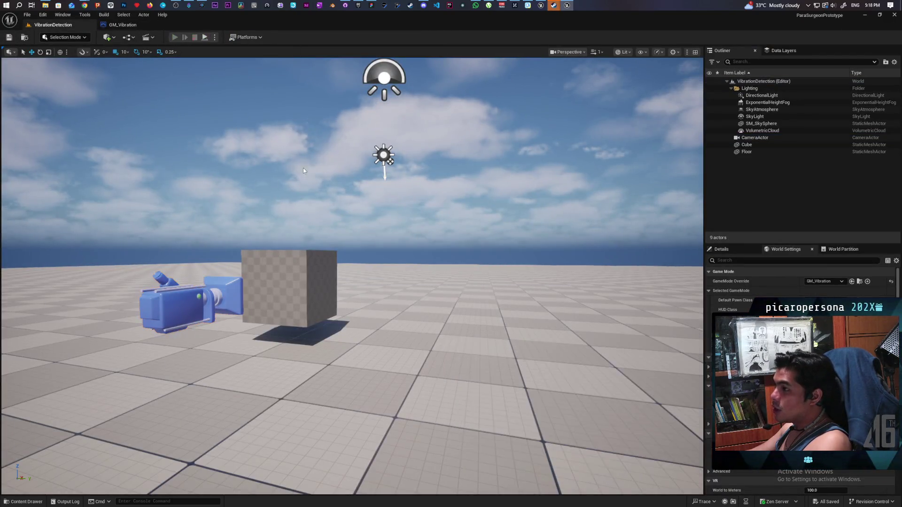
{"action": "left_click", "coordinate": [382, 252]}
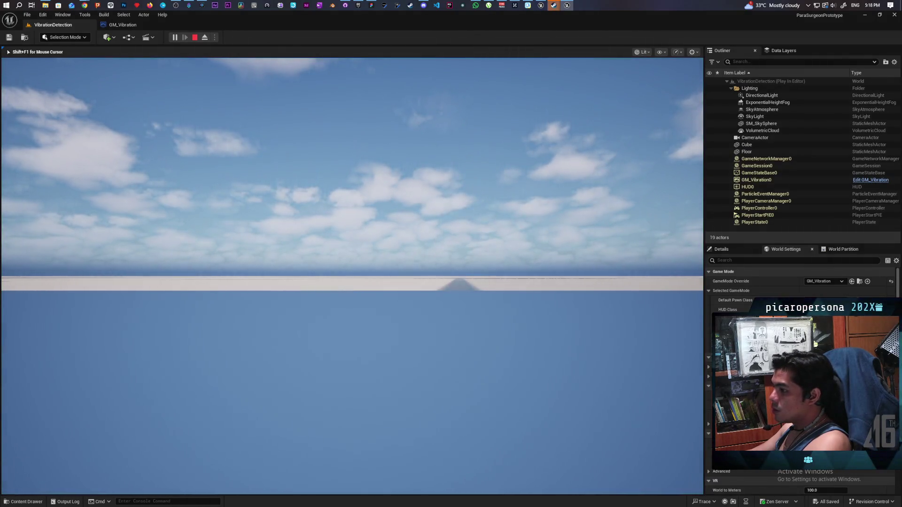
{"action": "key", "text": "Escape"}
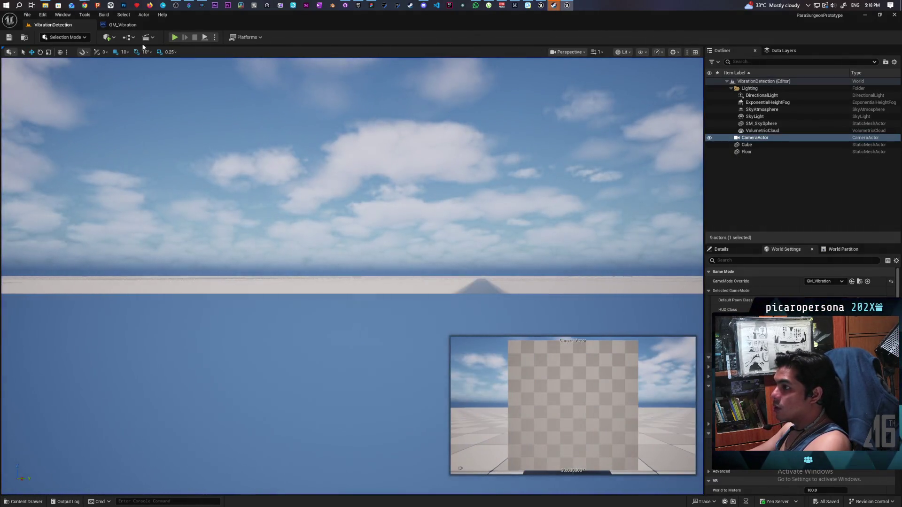
{"action": "mouse_move", "coordinate": [144, 66]}
{"action": "left_mouse_down"}
{"action": "mouse_move", "coordinate": [143, 56]}
{"action": "mouse_move", "coordinate": [146, 122]}
{"action": "mouse_move", "coordinate": [127, 52]}
{"action": "mouse_move", "coordinate": [140, 72]}
{"action": "left_mouse_up"}
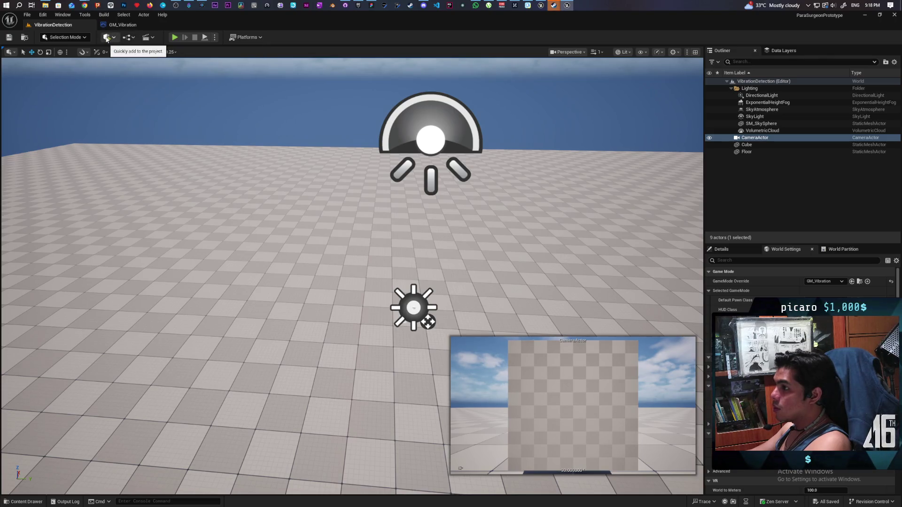
{"action": "left_click", "coordinate": [113, 37]}
{"action": "left_click", "coordinate": [127, 38]}
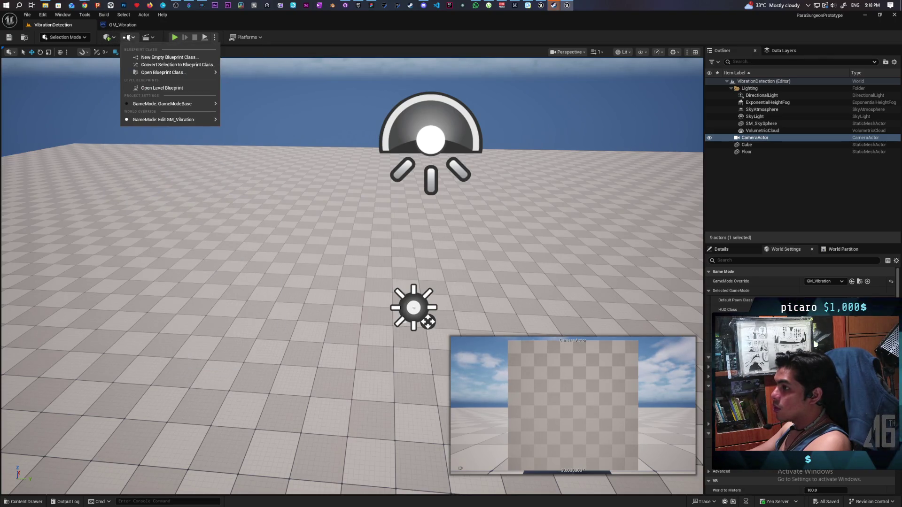
- In the Level Blueprint, wire BeginPlay through Get Player Controller to Set View Target with Blend, and compile
{"action": "left_click", "coordinate": [160, 88]}
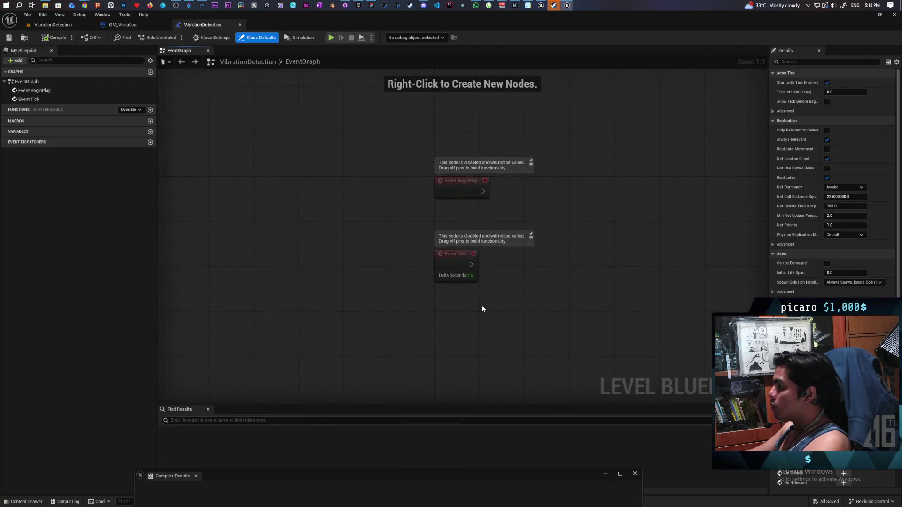
{"action": "left_click_drag", "start_coordinate": [363, 224], "coordinate": [365, 258]}
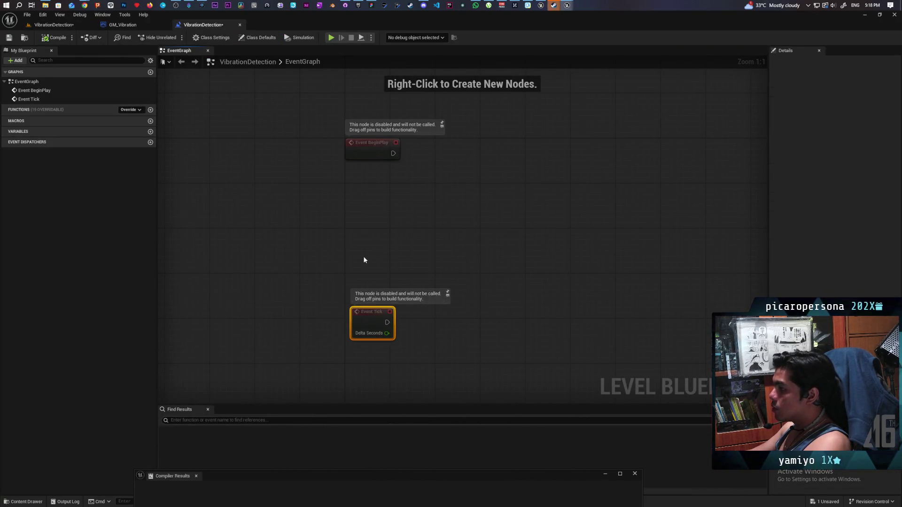
{"action": "right_click", "coordinate": [395, 276]}
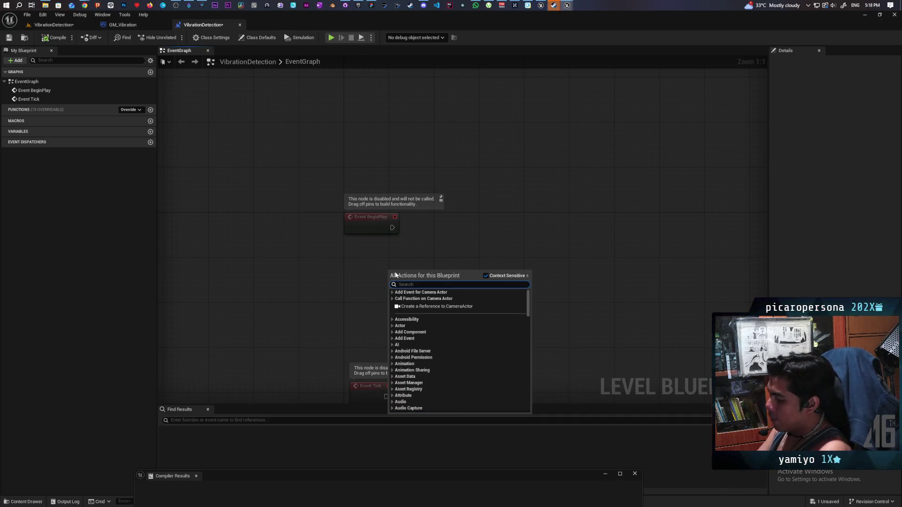
{"action": "type", "text": "get player con"}
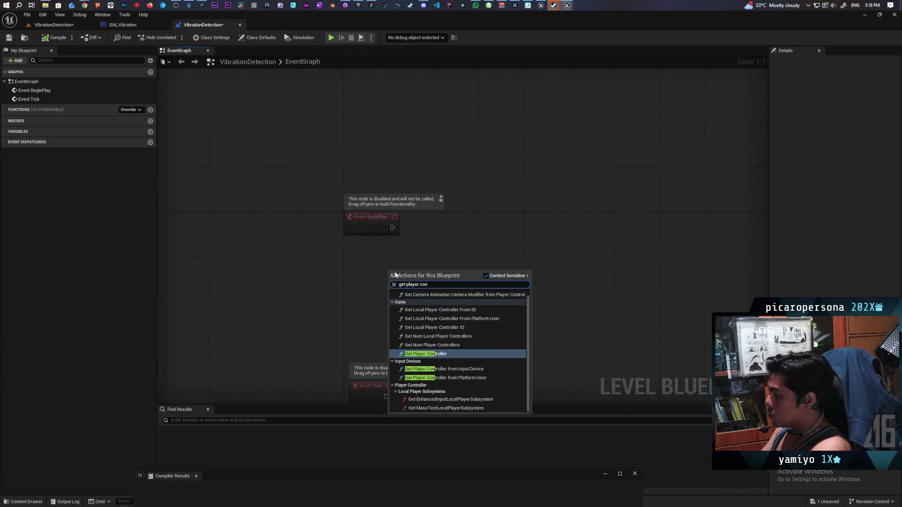
{"action": "key", "text": "Return"}
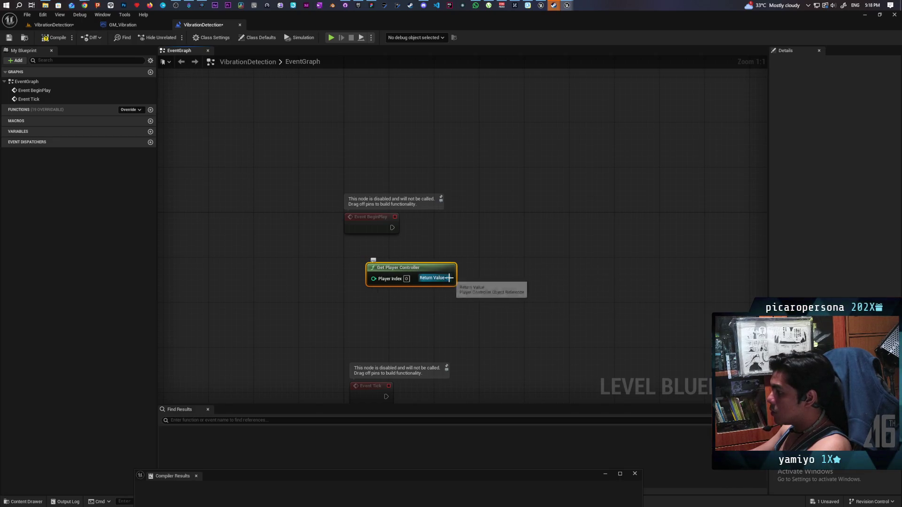
{"action": "left_click_drag", "start_coordinate": [449, 278], "coordinate": [484, 245]}
{"action": "type", "text": "set view"}
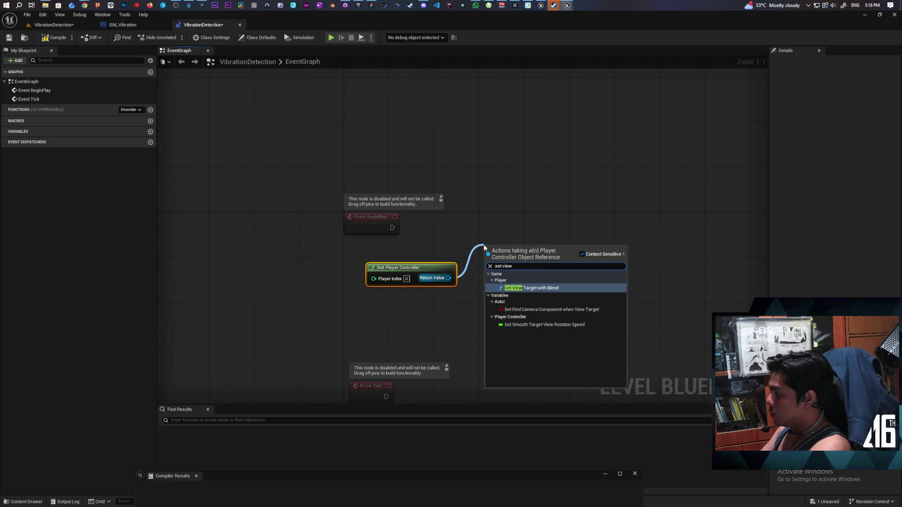
{"action": "key", "text": "Return"}
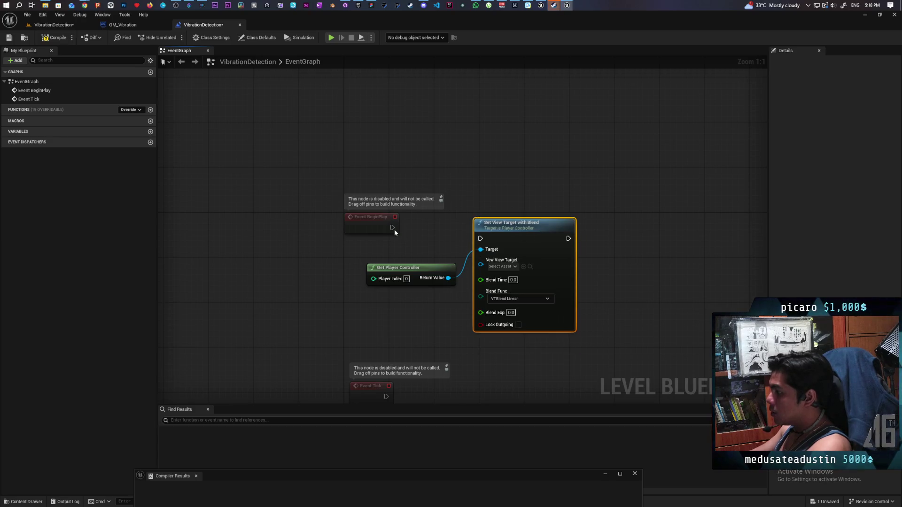
{"action": "left_click_drag", "start_coordinate": [393, 227], "coordinate": [480, 238]}
{"action": "left_click_drag", "start_coordinate": [500, 240], "coordinate": [532, 225]}
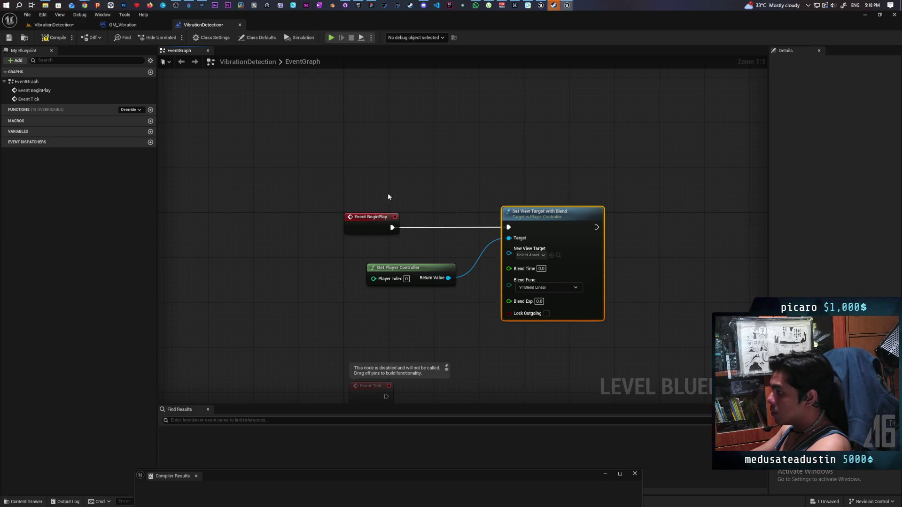
{"action": "left_click", "coordinate": [54, 37]}
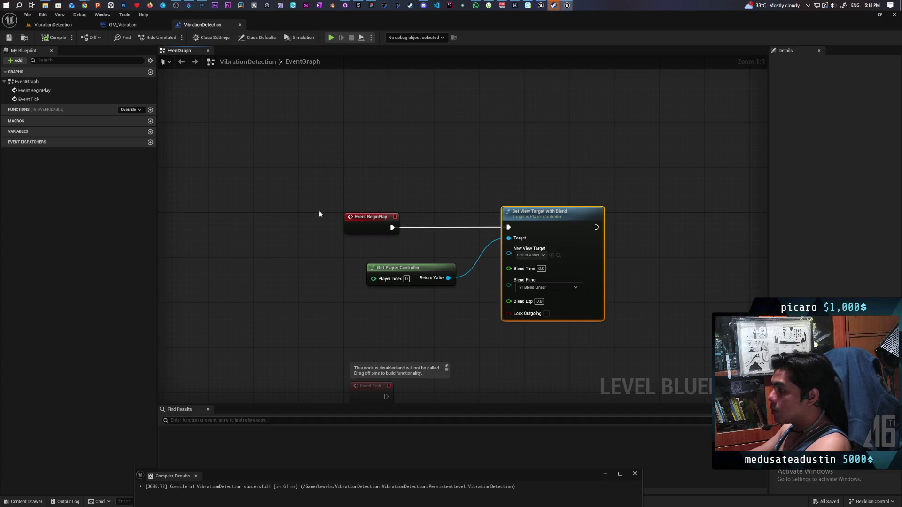
- Plug a CameraActor reference into Set View Target with Blend's New View Target
{"action": "left_click", "coordinate": [54, 24]}
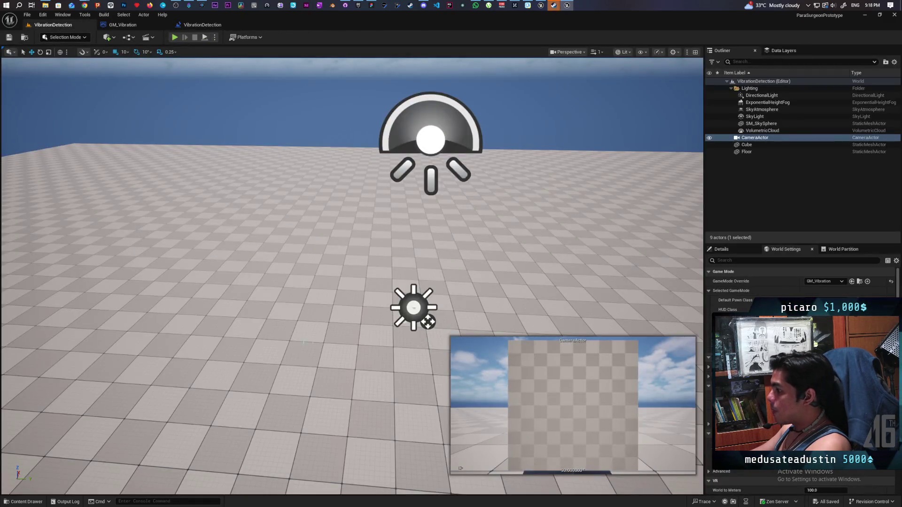
{"action": "left_click_drag", "start_coordinate": [428, 322], "coordinate": [541, 313]}
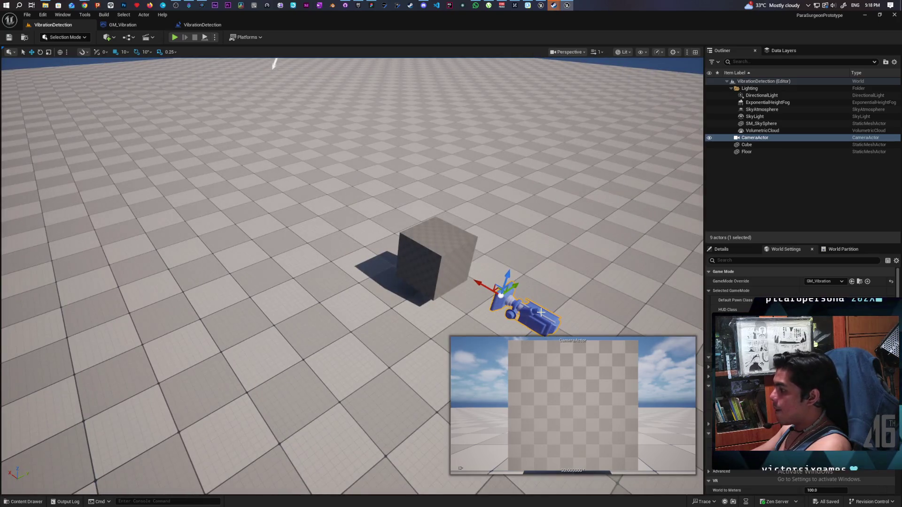
{"action": "left_click", "coordinate": [205, 28]}
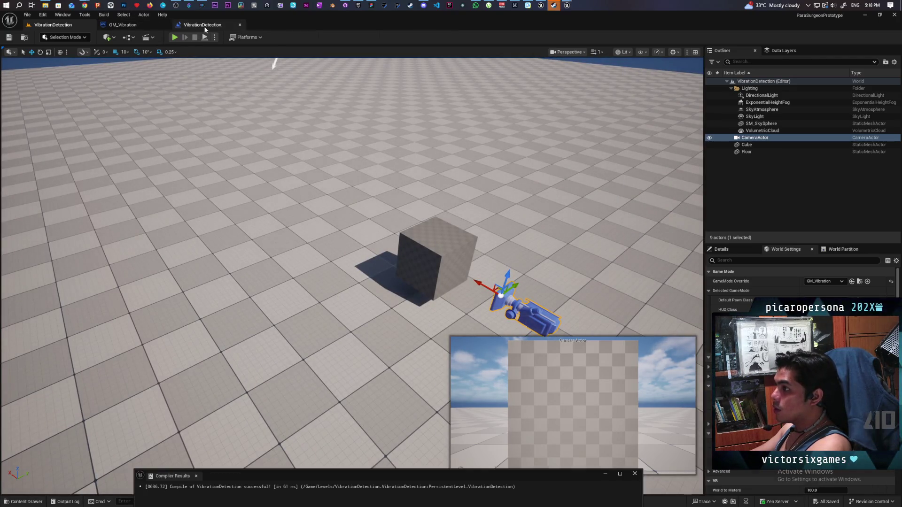
{"action": "right_click", "coordinate": [400, 309]}
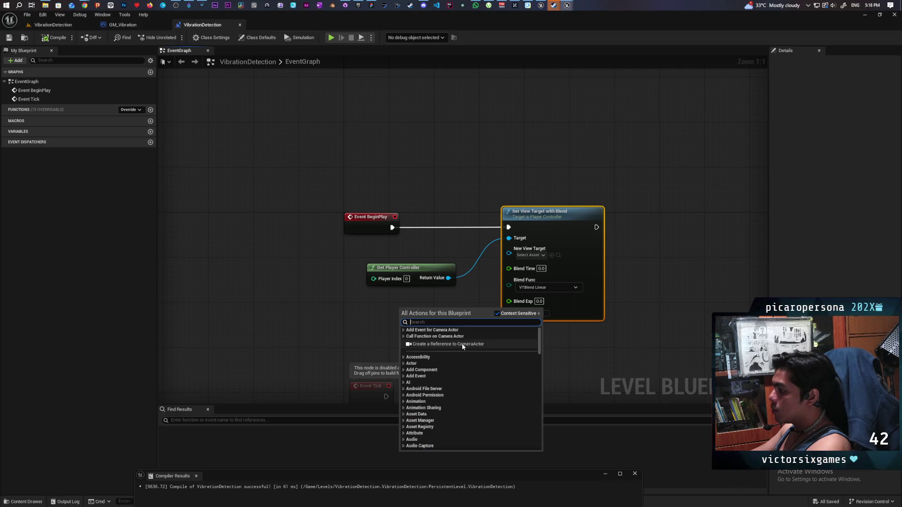
{"action": "left_click", "coordinate": [463, 345]}
{"action": "mouse_move", "coordinate": [448, 309]}
{"action": "left_mouse_down"}
{"action": "mouse_move", "coordinate": [493, 301]}
{"action": "mouse_move", "coordinate": [509, 249]}
{"action": "left_mouse_up"}
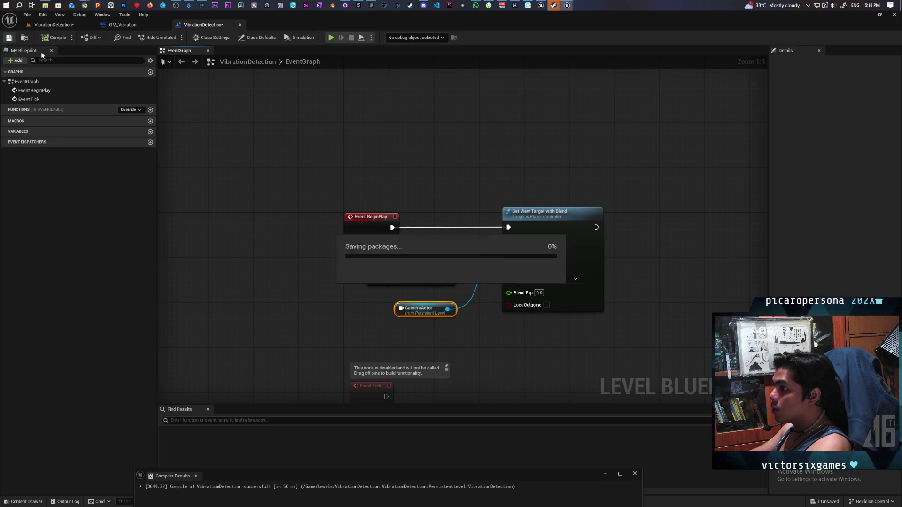
{"action": "left_click", "coordinate": [53, 24]}
- Play-test the camera view, then browse to the Content folder showing BLueprints and Levels
{"action": "left_click", "coordinate": [174, 38]}
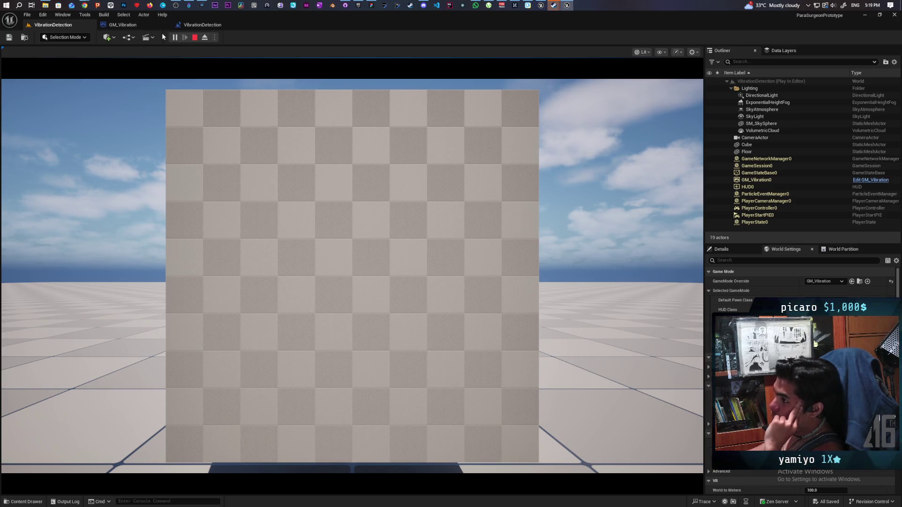
{"action": "left_click", "coordinate": [194, 37]}
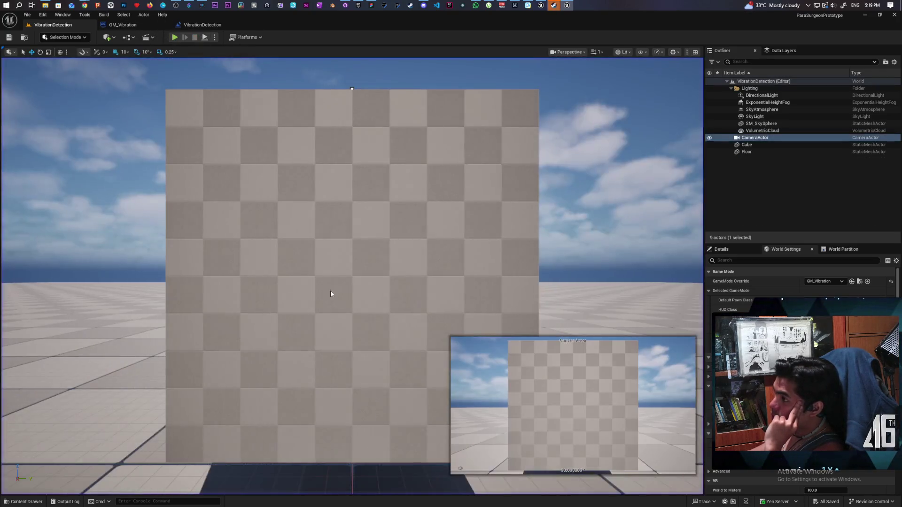
{"action": "left_click", "coordinate": [23, 501]}
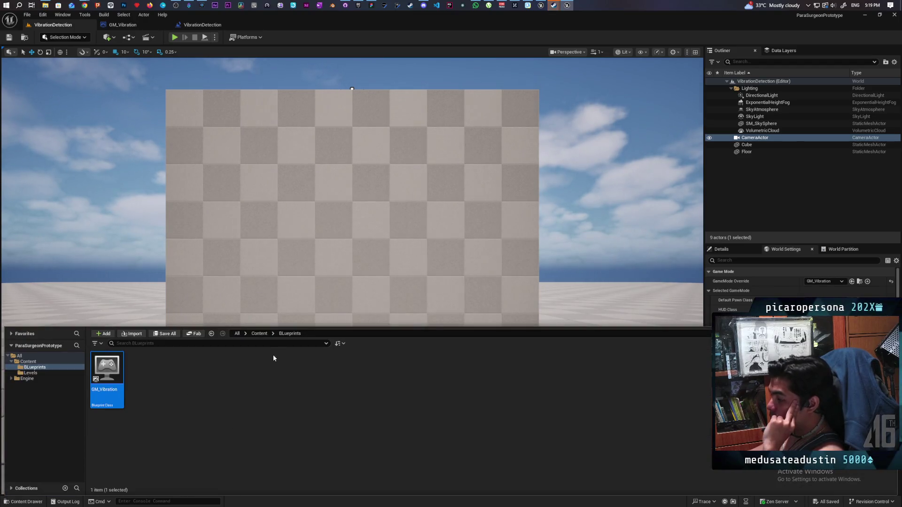
{"action": "left_click", "coordinate": [259, 334]}
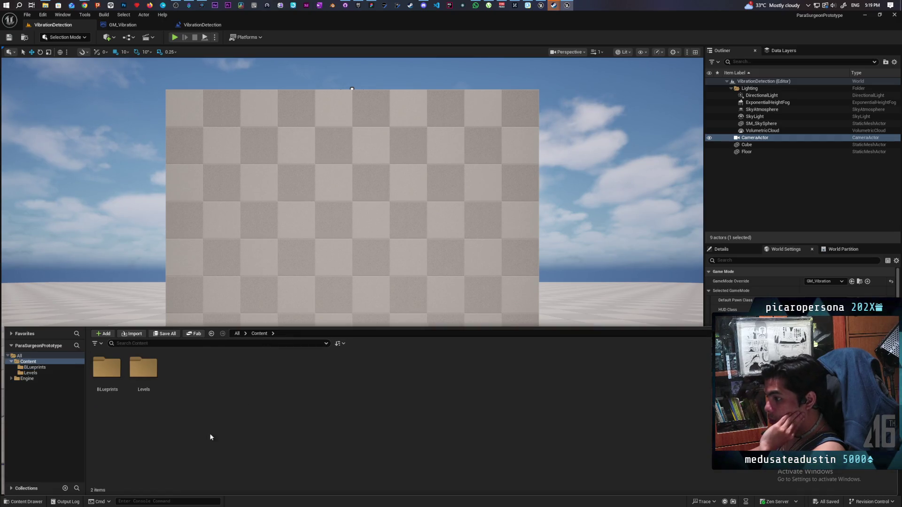
{"action": "right_click", "coordinate": [188, 380]}
{"action": "left_click", "coordinate": [209, 413]}
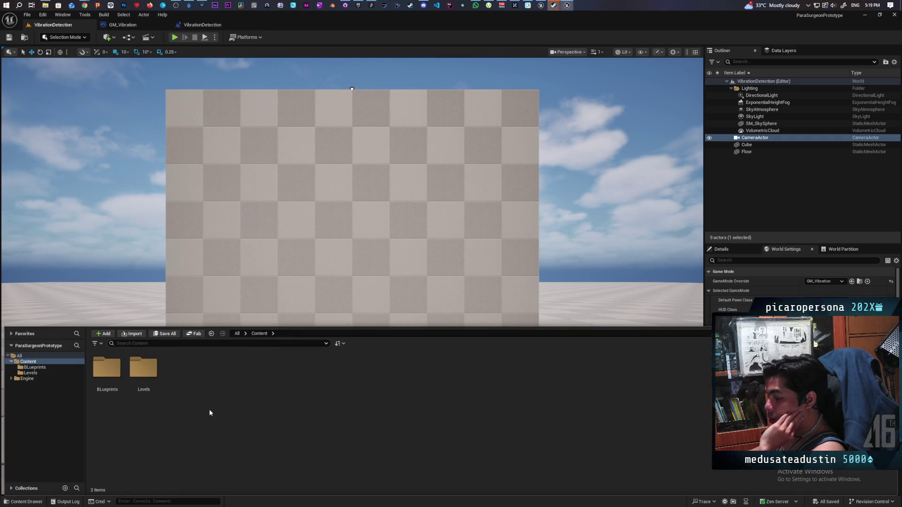
- Create a Materials folder in Content and open it
{"action": "right_click", "coordinate": [195, 376]}
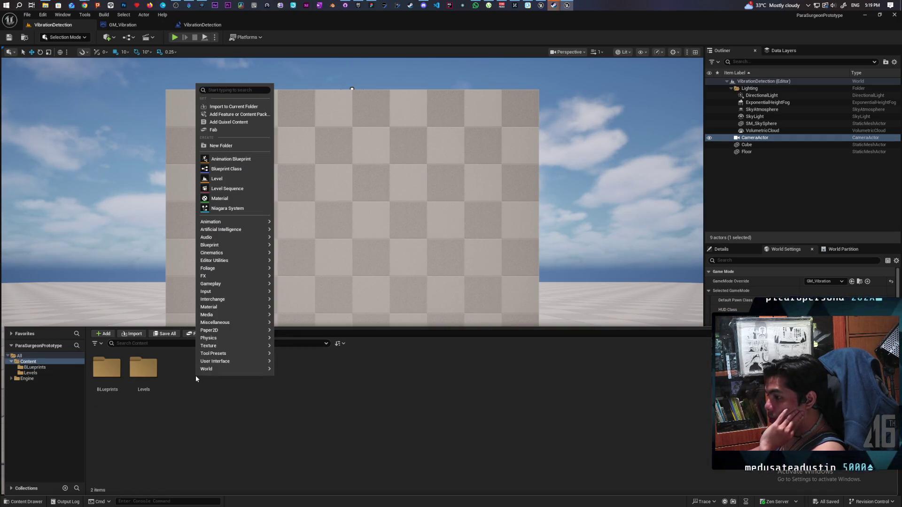
{"action": "left_click", "coordinate": [244, 148]}
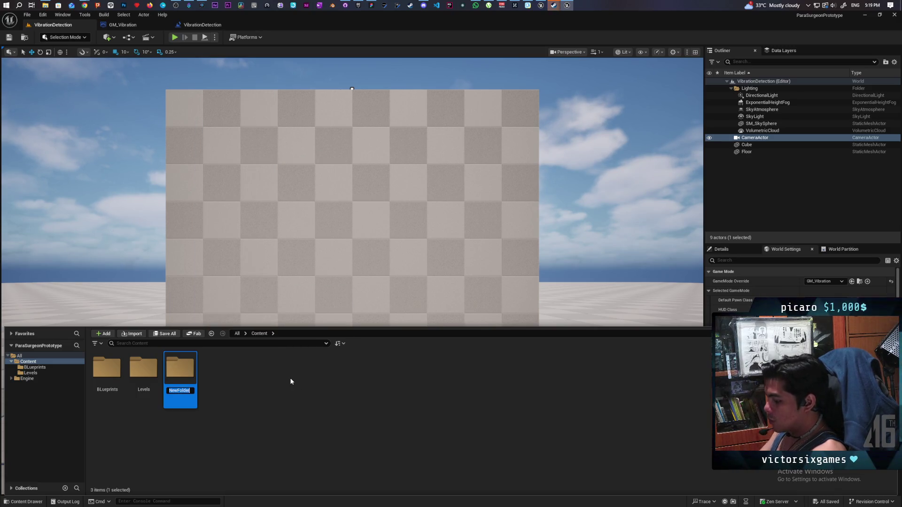
{"action": "type", "text": "Materia"}
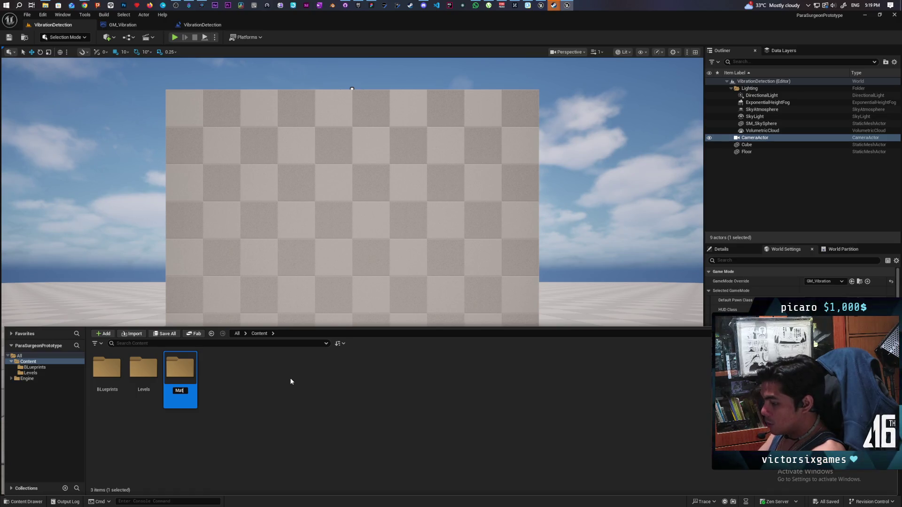
{"action": "type", "text": "ls"}
{"action": "key", "text": "Return"}
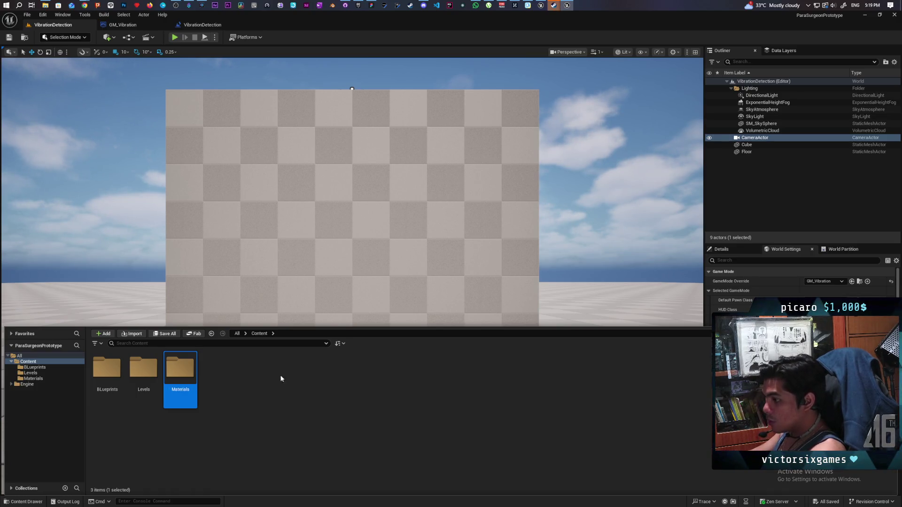
{"action": "double_click", "coordinate": [194, 367]}
- Create a new material in Materials and name it M_TestMat
{"action": "right_click", "coordinate": [150, 379]}
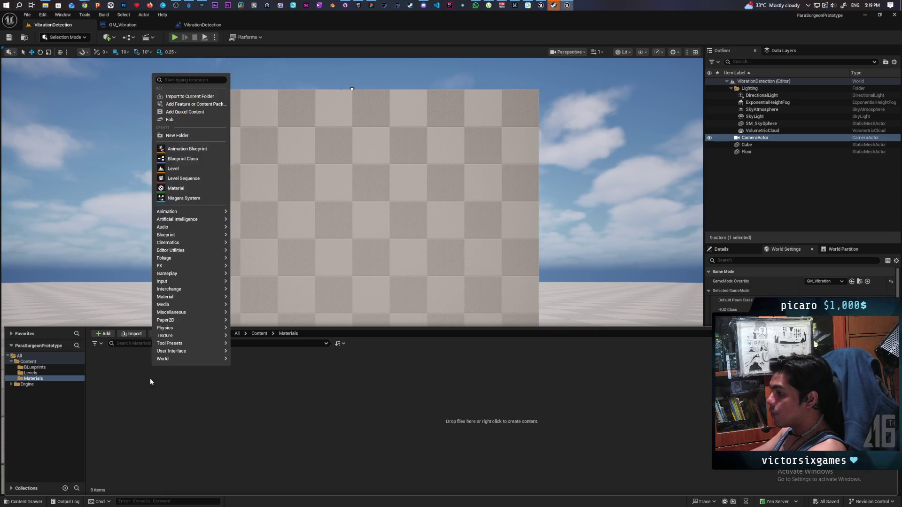
{"action": "left_click", "coordinate": [176, 188]}
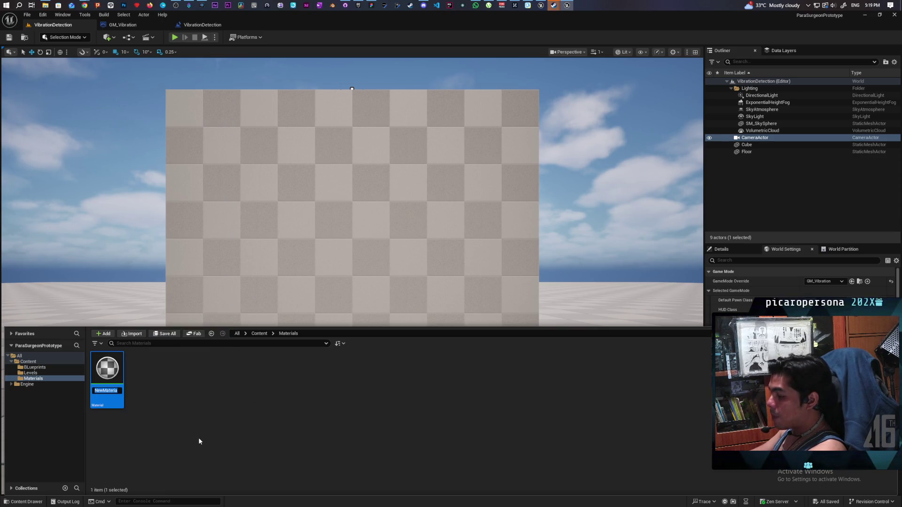
{"action": "type", "text": "M_Tes"}
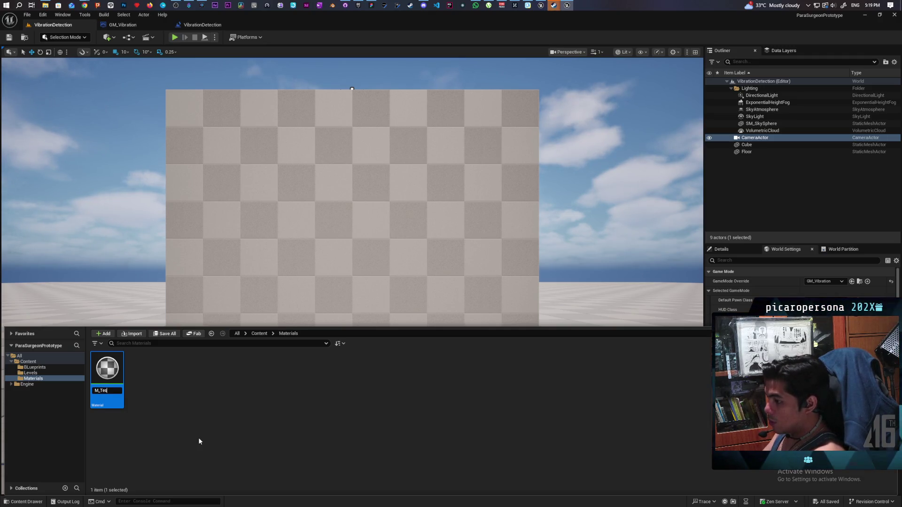
{"action": "type", "text": "t"}
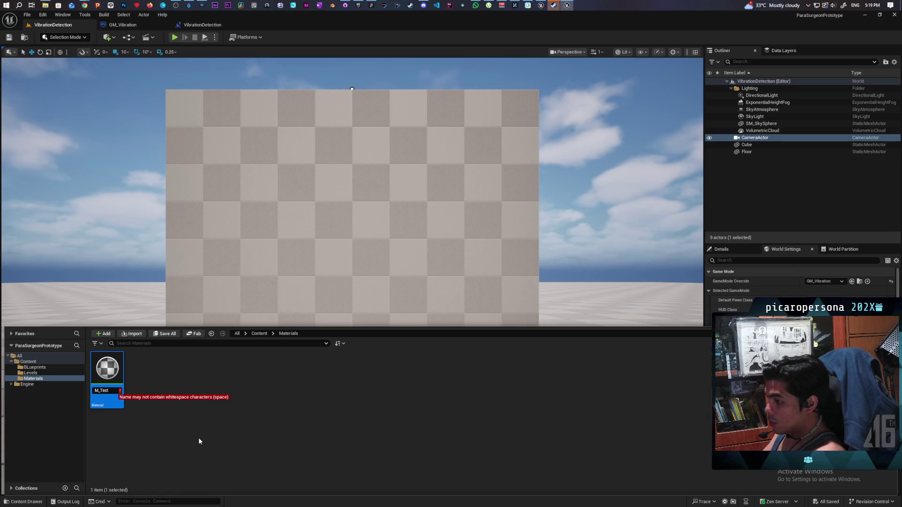
{"action": "key", "text": "BackSpace"}
{"action": "type", "text": "Ma"}
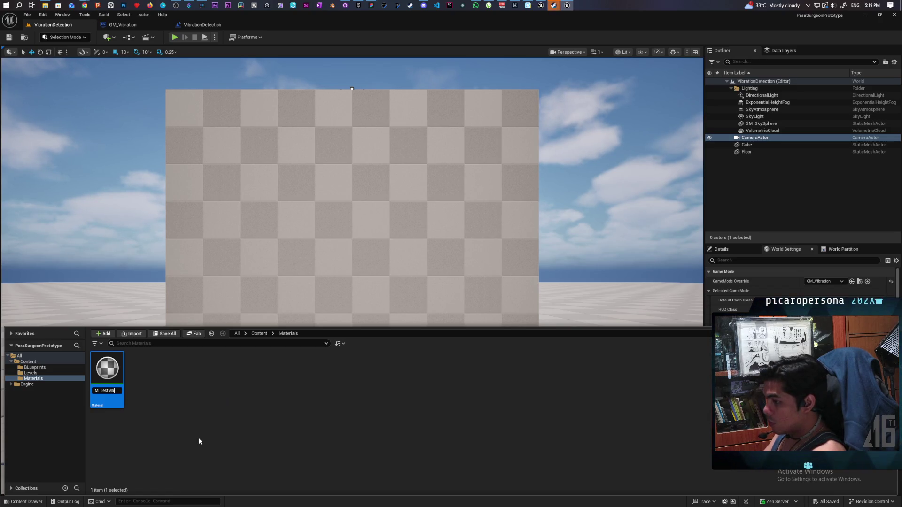
{"action": "type", "text": "et"}
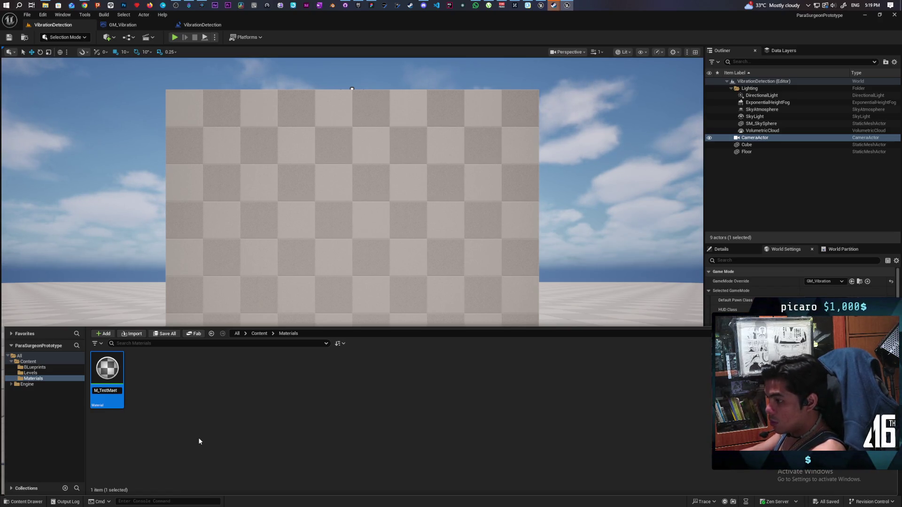
{"action": "key", "text": "BackSpace"}
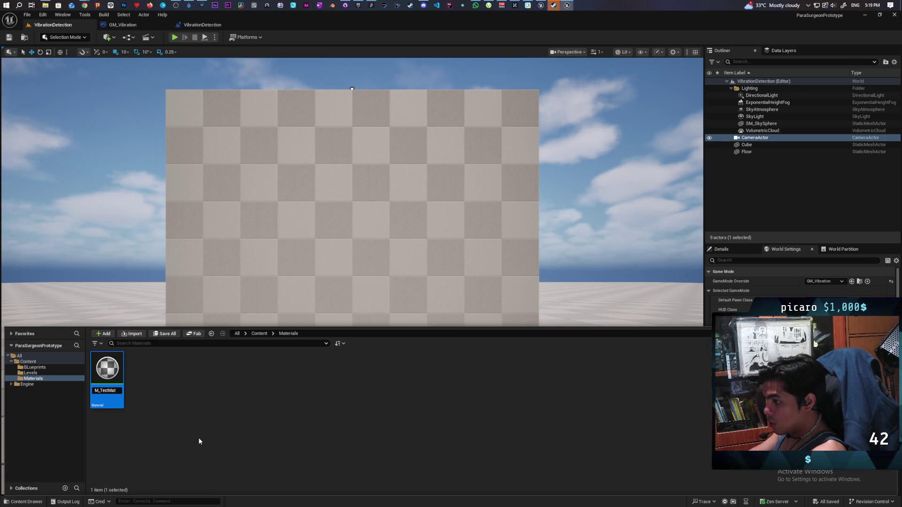
{"action": "type", "text": "t"}
{"action": "key", "text": "Return"}
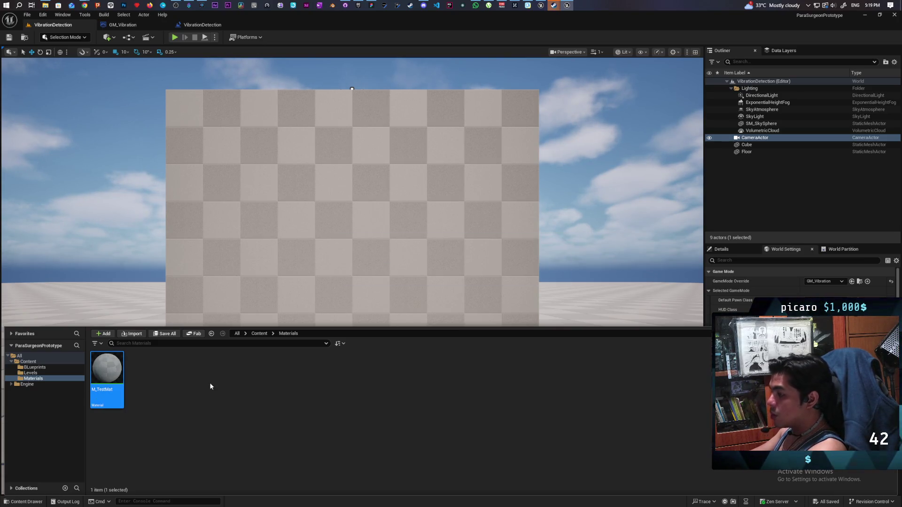
- In M_TestMat, add a Texture Sample node feeding its RGB into Base Color
{"action": "key", "text": "Return"}
{"action": "mouse_move", "coordinate": [388, 187]}
{"action": "left_mouse_down"}
{"action": "mouse_move", "coordinate": [401, 267]}
{"action": "mouse_move", "coordinate": [399, 196]}
{"action": "mouse_move", "coordinate": [403, 213]}
{"action": "left_mouse_up"}
{"action": "right_click", "coordinate": [352, 161]}
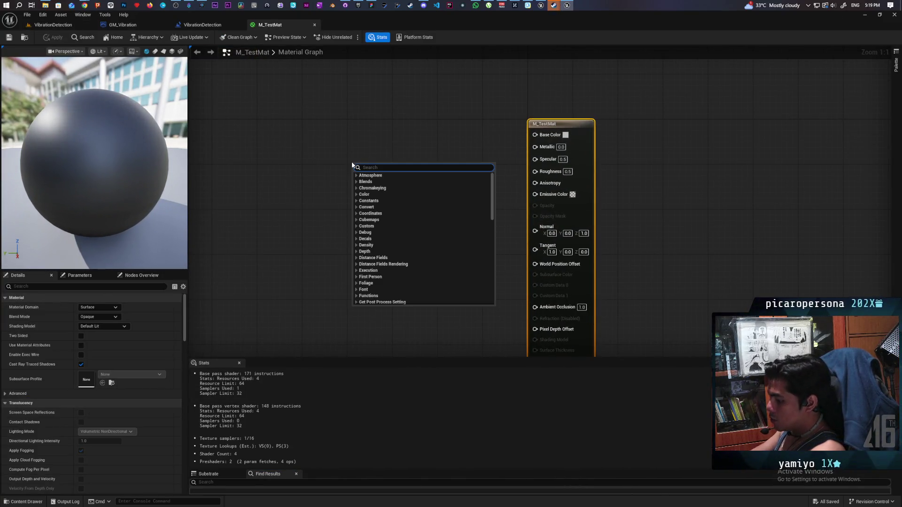
{"action": "type", "text": "texture"}
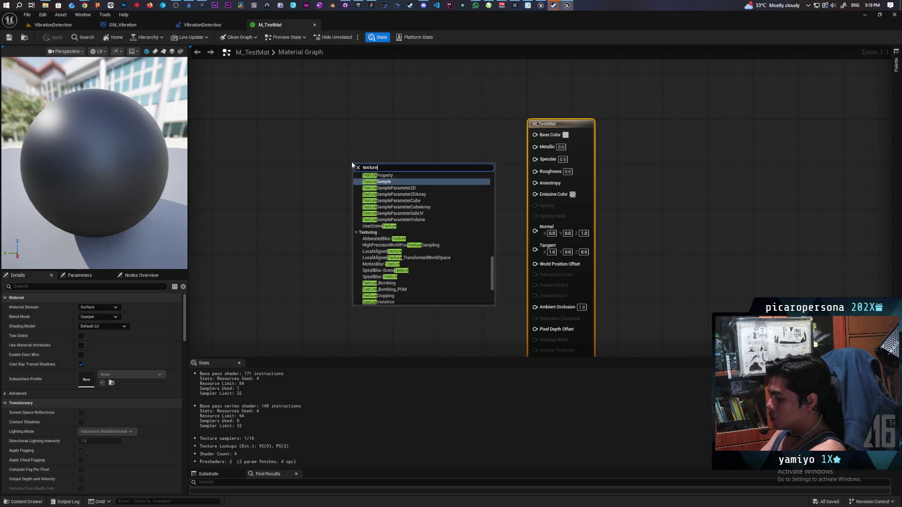
{"action": "type", "text": " sampl"}
{"action": "key", "text": "Return"}
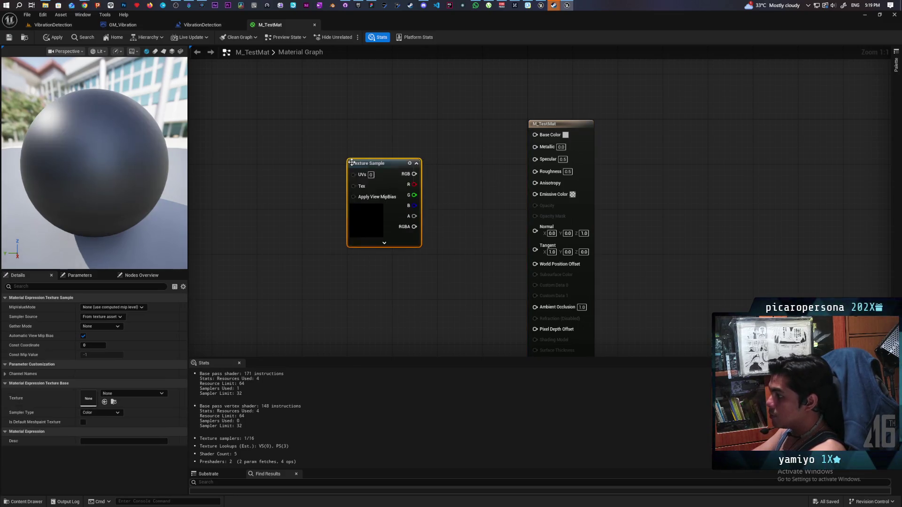
{"action": "mouse_move", "coordinate": [387, 189]}
{"action": "left_mouse_down"}
{"action": "mouse_move", "coordinate": [385, 155]}
{"action": "mouse_move", "coordinate": [540, 136]}
{"action": "left_mouse_up"}
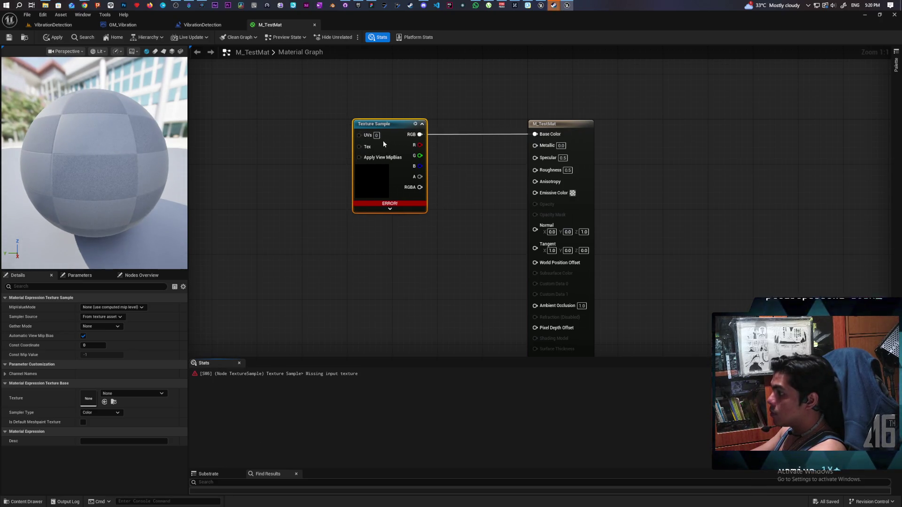
- Set the sample's texture to UVEditorColorGrid_Color, apply the material, and return to the level
{"action": "left_click", "coordinate": [144, 394]}
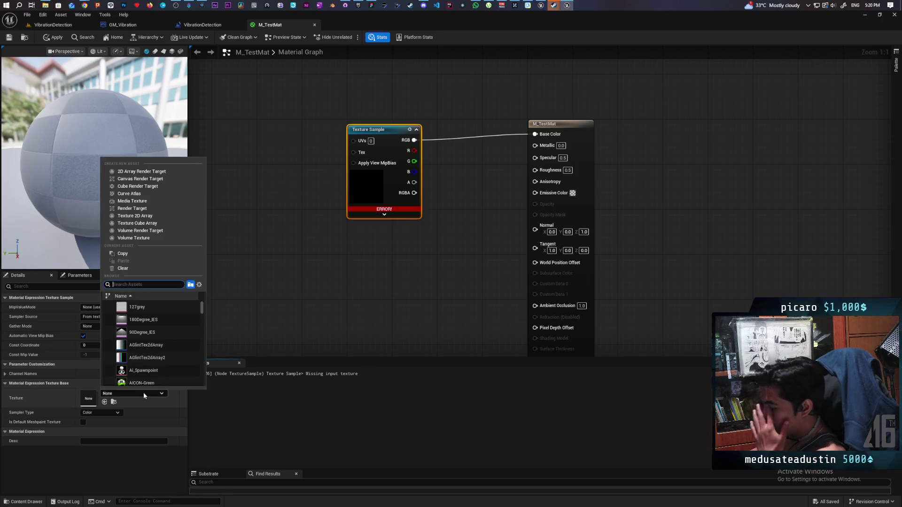
{"action": "type", "text": "uv"}
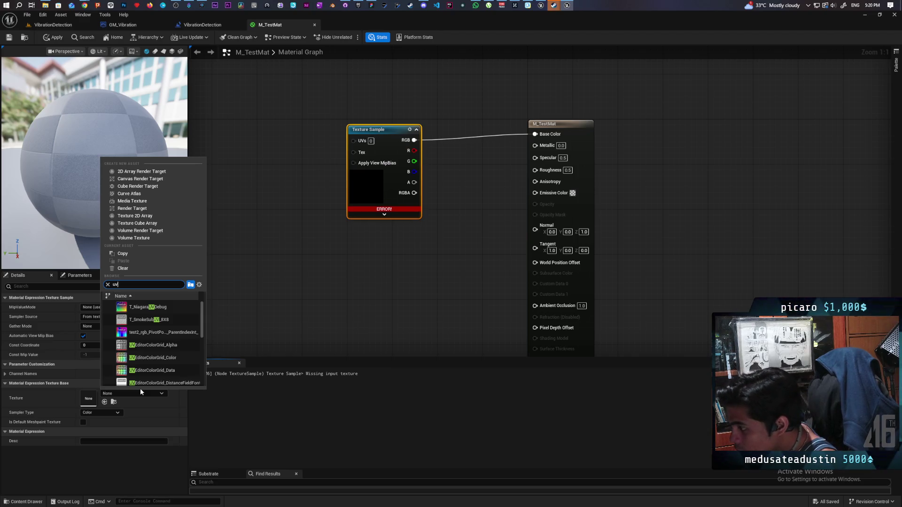
{"action": "left_click", "coordinate": [182, 360]}
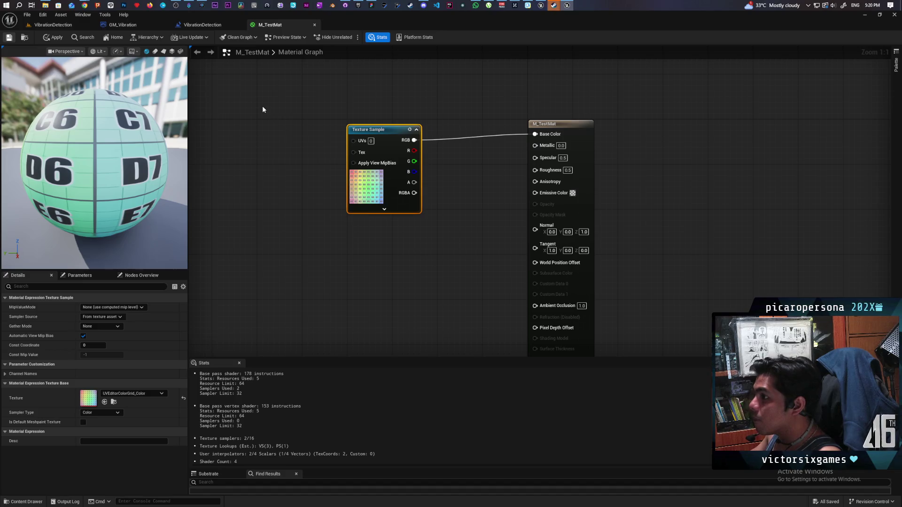
{"action": "key", "text": "ctrl+s"}
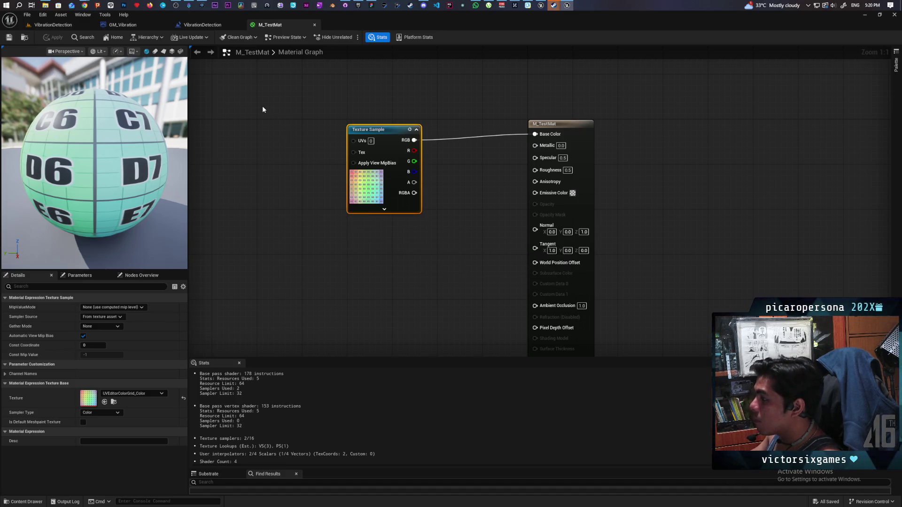
{"action": "left_click", "coordinate": [54, 24]}
{"action": "left_click", "coordinate": [25, 502]}
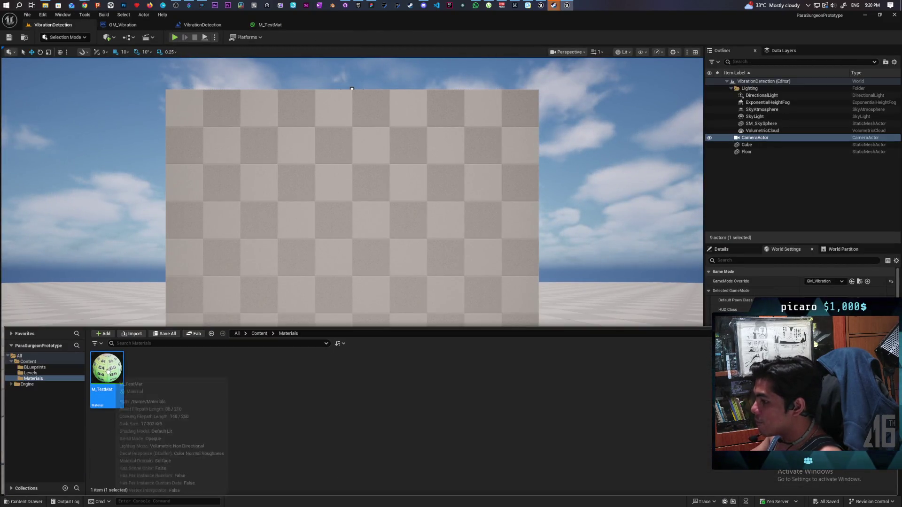
- Drag M_TestMat onto the cube to show the lettered grid, then reopen the material graph
{"action": "mouse_move", "coordinate": [105, 380]}
{"action": "left_mouse_down"}
{"action": "mouse_move", "coordinate": [302, 225]}
{"action": "mouse_move", "coordinate": [312, 312]}
{"action": "left_mouse_up"}
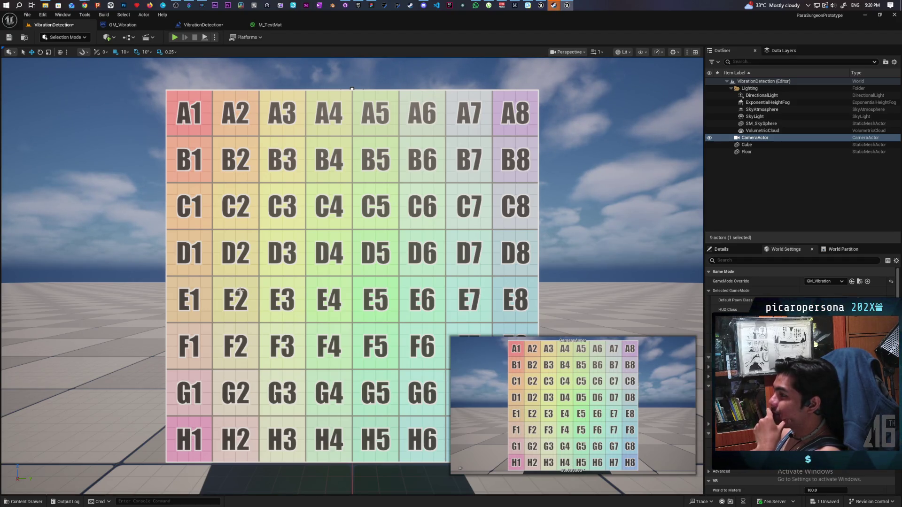
{"action": "left_click", "coordinate": [276, 26]}
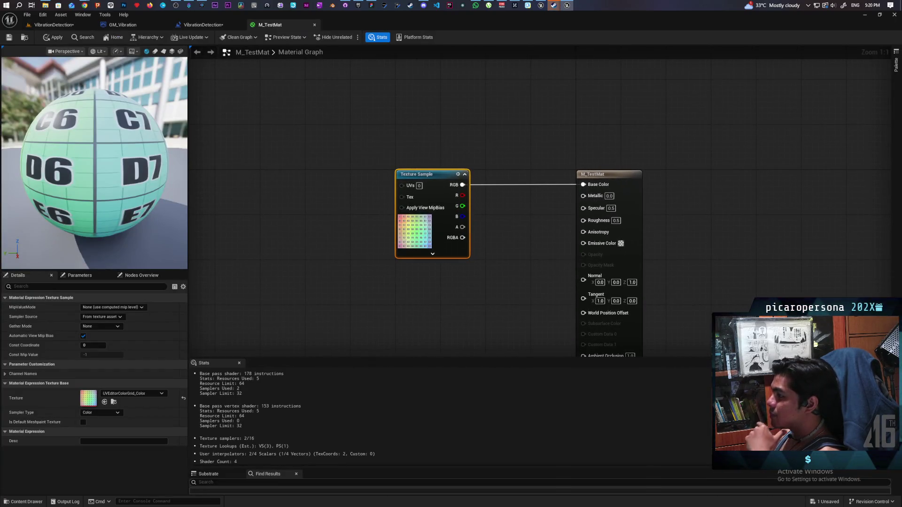
- Add a TexCoord node left of the texture and a Multiply node with B set to 0.5
{"action": "right_click", "coordinate": [349, 216]}
{"action": "type", "text": "te"}
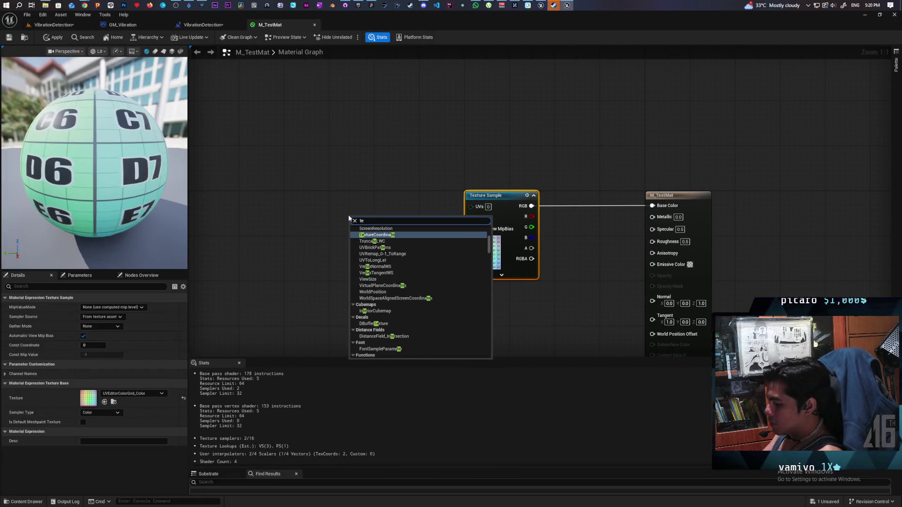
{"action": "type", "text": "xco"}
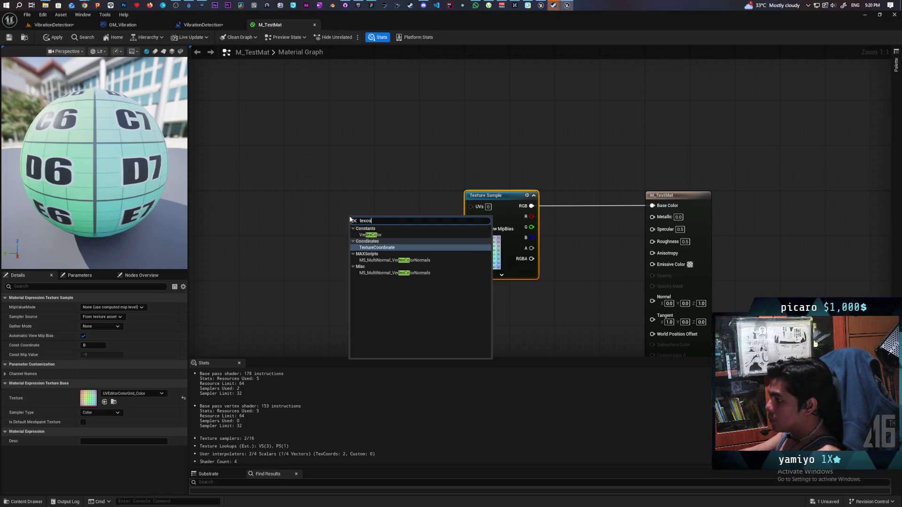
{"action": "key", "text": "Return"}
{"action": "left_click_drag", "start_coordinate": [366, 218], "coordinate": [315, 193]}
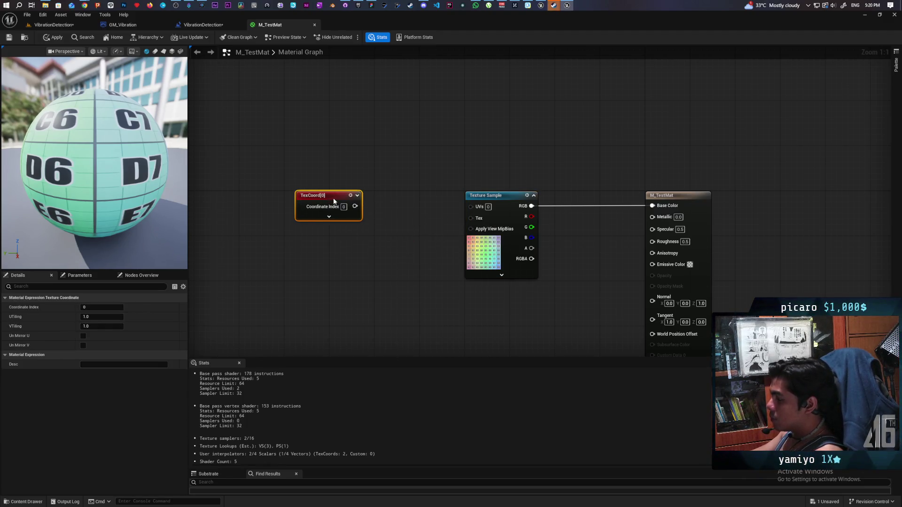
{"action": "left_click", "coordinate": [395, 228]}
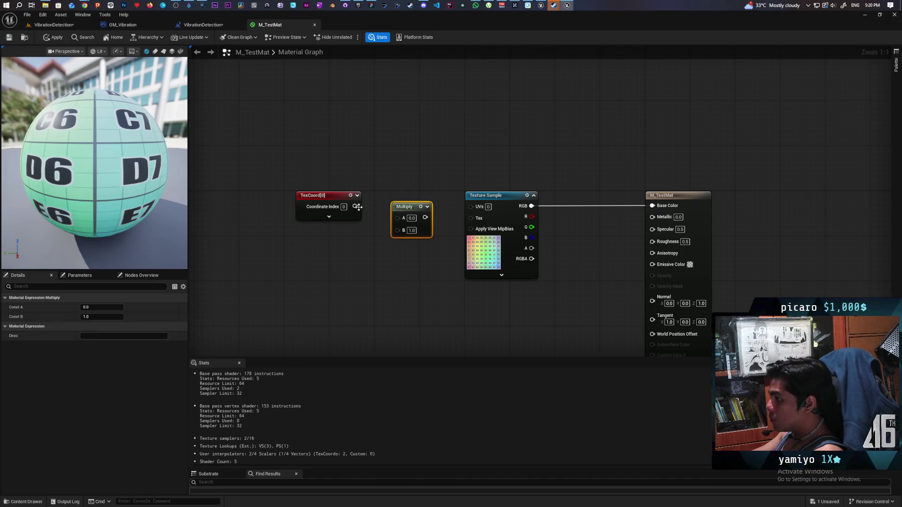
{"action": "left_click", "coordinate": [402, 244]}
{"action": "left_click", "coordinate": [412, 218]}
{"action": "type", "text": "2"}
{"action": "key", "text": "Return"}
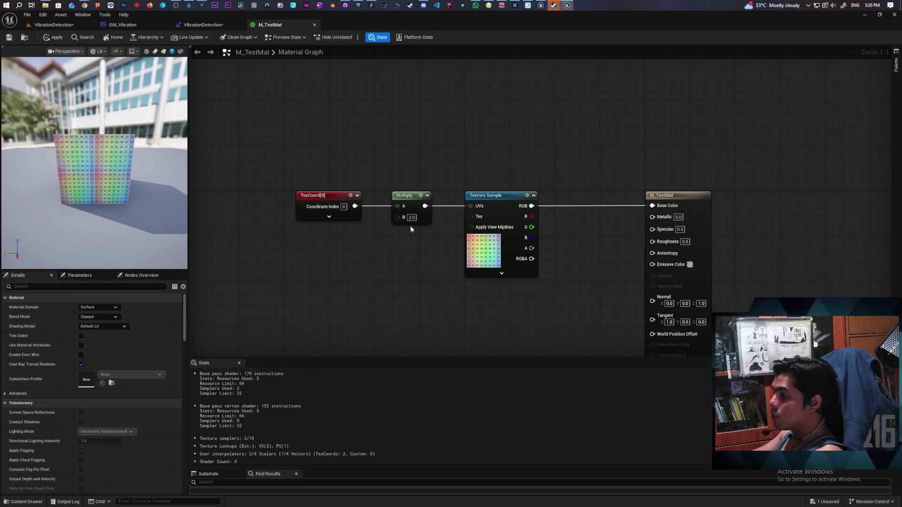
{"action": "left_click", "coordinate": [412, 218]}
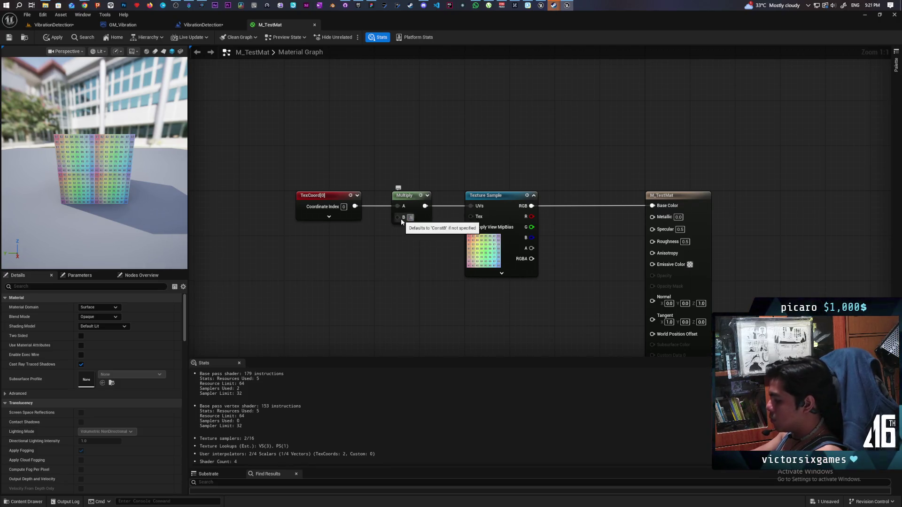
{"action": "type", "text": "0.5"}
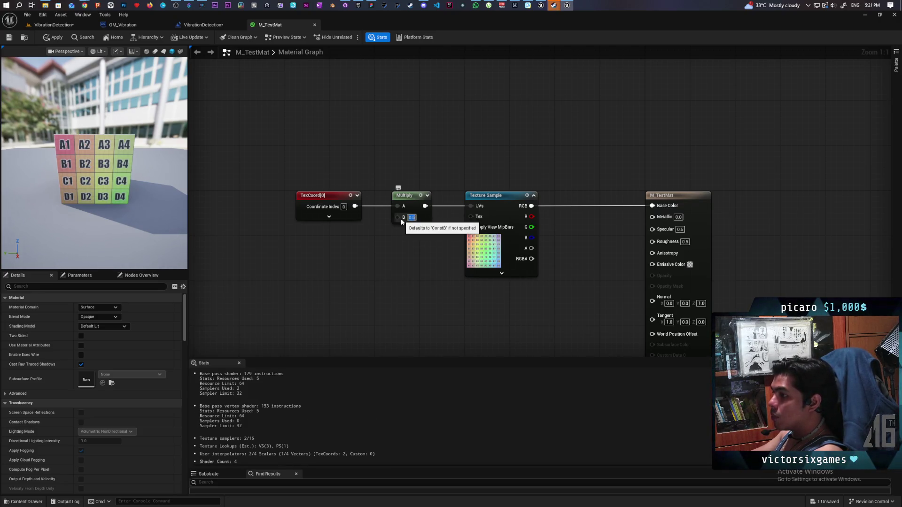
{"action": "mouse_move", "coordinate": [355, 207]}
{"action": "left_mouse_down"}
{"action": "mouse_move", "coordinate": [389, 250]}
{"action": "mouse_move", "coordinate": [465, 263]}
{"action": "mouse_move", "coordinate": [477, 208]}
{"action": "left_mouse_up"}
{"action": "key", "text": "Escape"}
- Feed a Divide node with B of 4.0 into the texture UVs and apply the material
{"action": "left_click", "coordinate": [383, 245]}
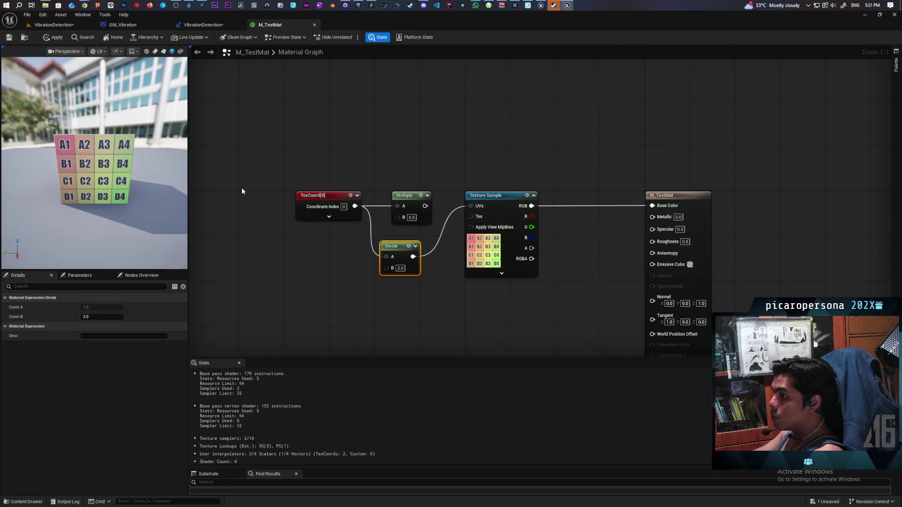
{"action": "type", "text": "3"}
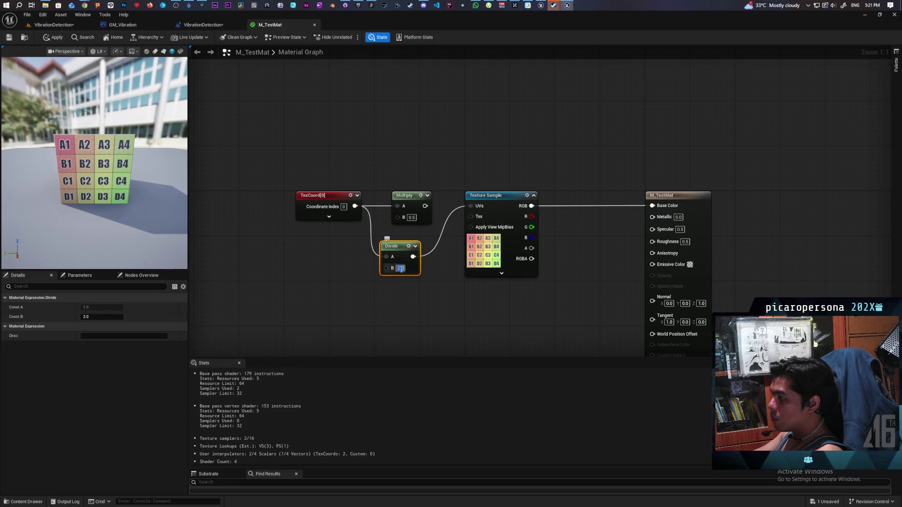
{"action": "left_click", "coordinate": [398, 302]}
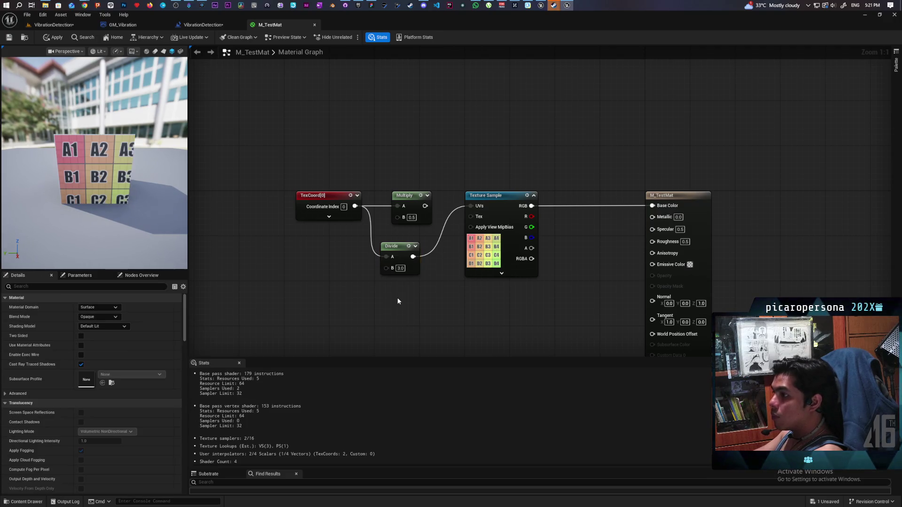
{"action": "left_click", "coordinate": [400, 268]}
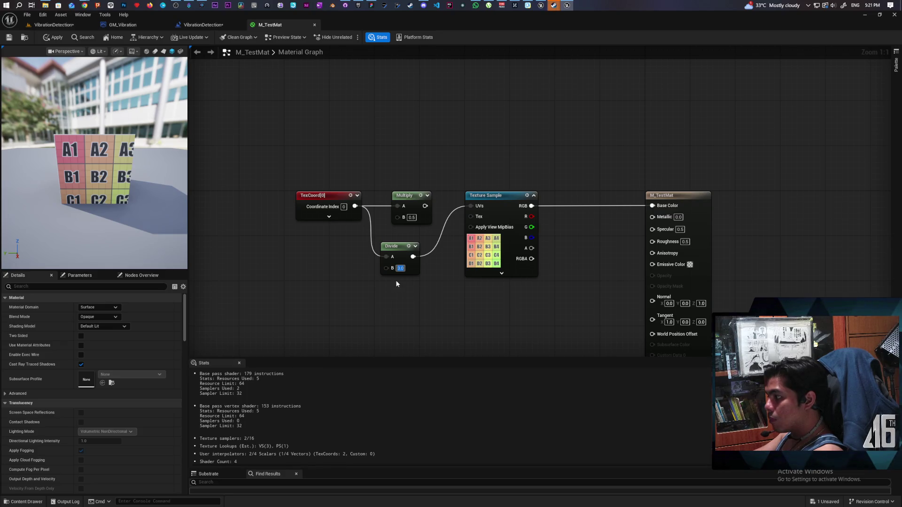
{"action": "type", "text": "3.5"}
{"action": "key", "text": "Return"}
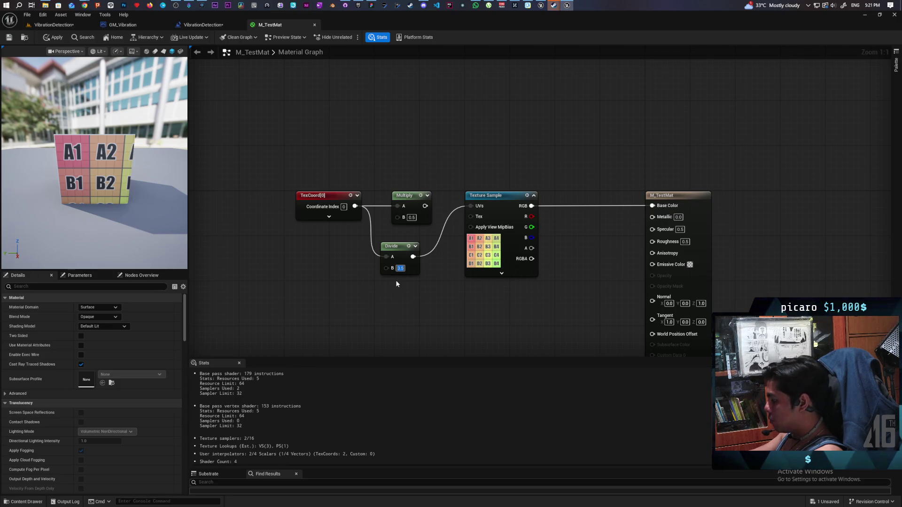
{"action": "type", "text": "4"}
{"action": "key", "text": "Return"}
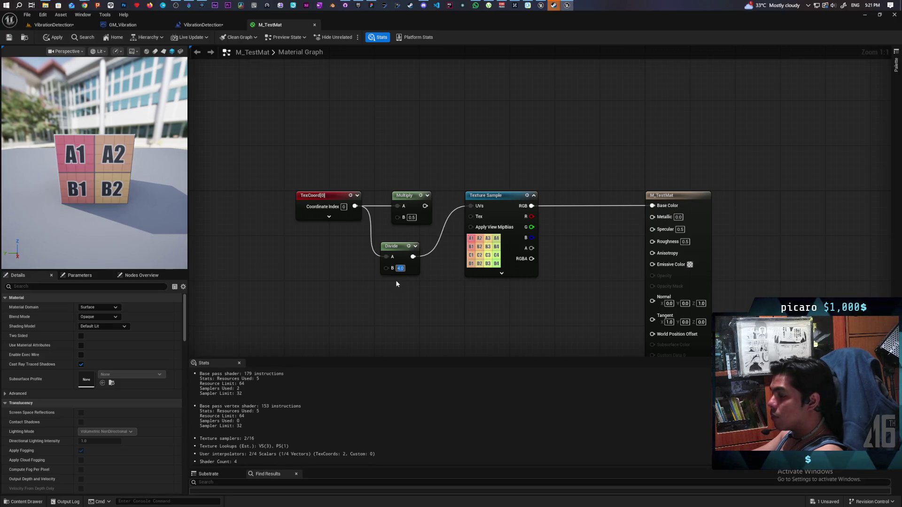
{"action": "left_click", "coordinate": [53, 37]}
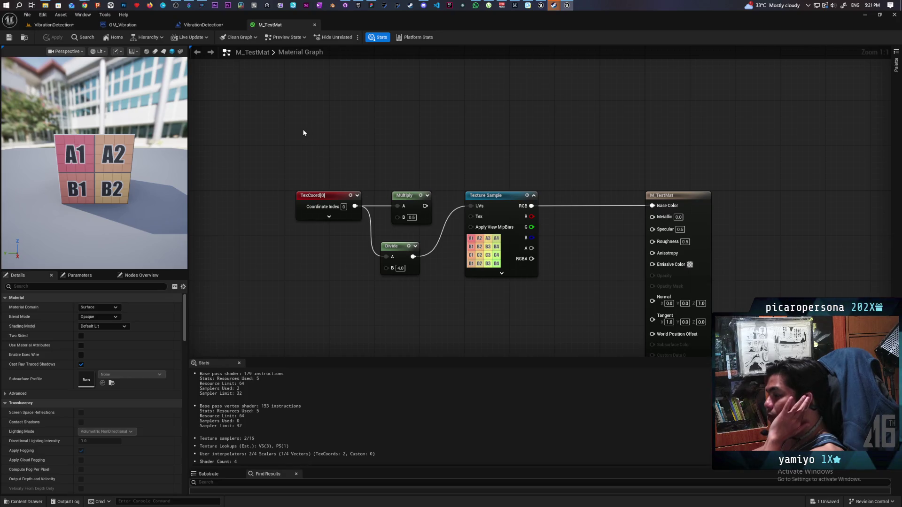
- Return to the VibrationDetection level and save all unsaved changes
{"action": "left_click", "coordinate": [58, 27]}
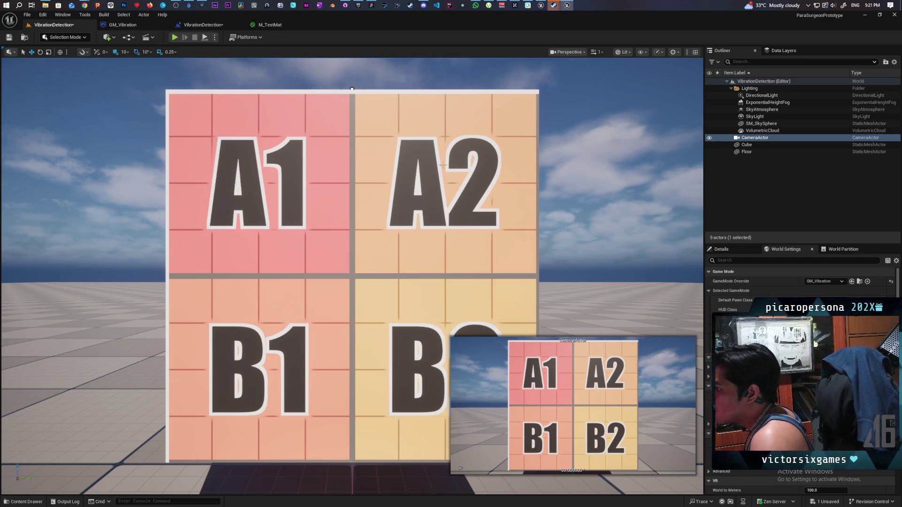
{"action": "key", "text": "ctrl+s"}
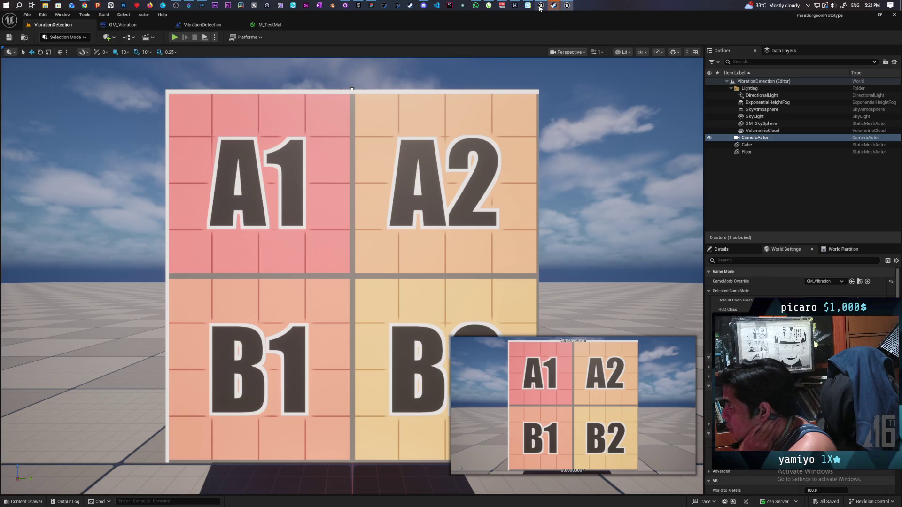
{"action": "mouse_move", "coordinate": [540, 6]}
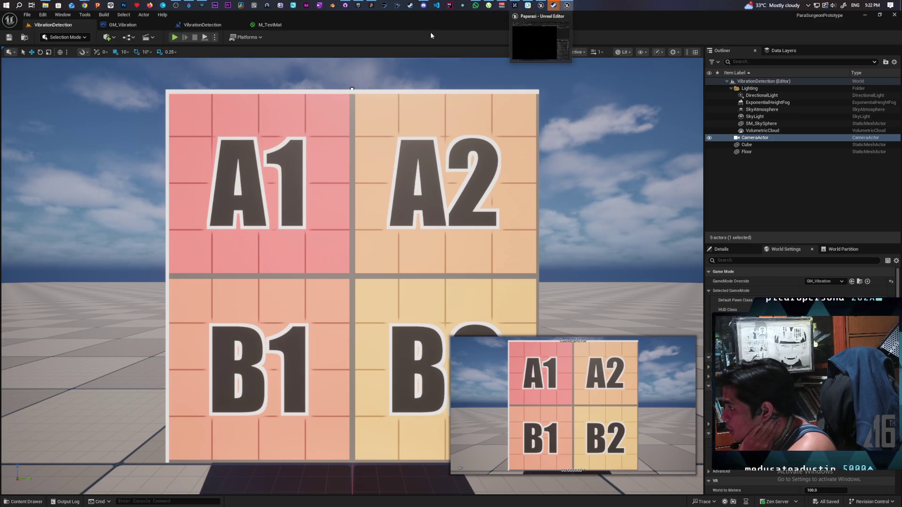
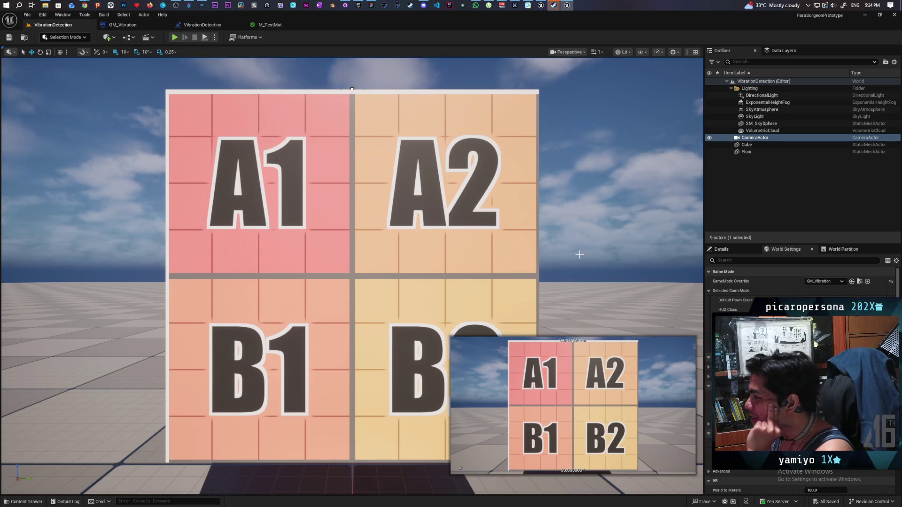
- Deselect the camera in the viewport to dismiss its preview
{"action": "scroll", "coordinate": [581, 263], "scroll_direction": "down", "scroll_amount": 5}
{"action": "scroll", "coordinate": [583, 277], "scroll_direction": "up", "scroll_amount": 10}
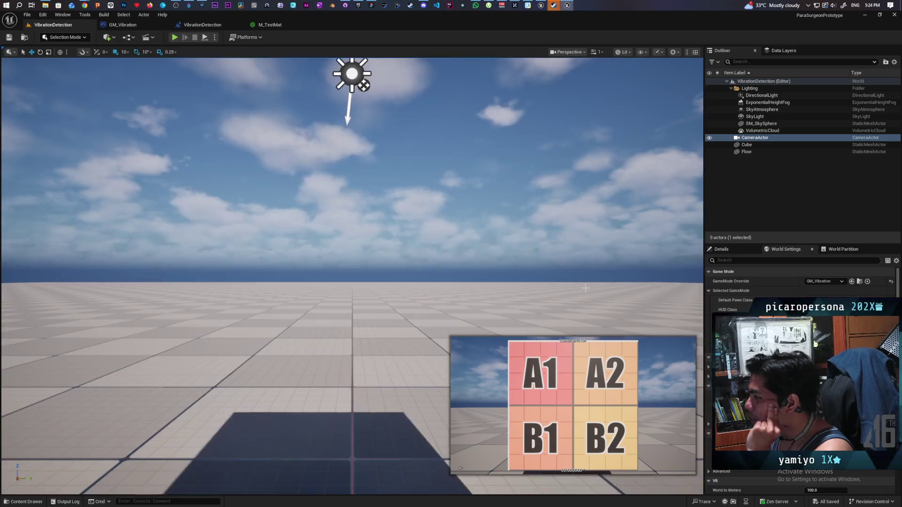
{"action": "scroll", "coordinate": [586, 288], "scroll_direction": "down", "scroll_amount": 5}
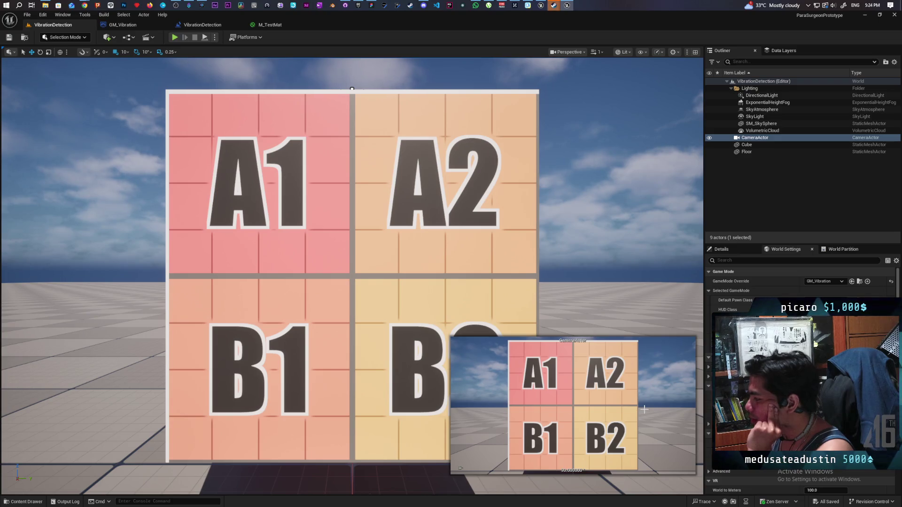
{"action": "left_click", "coordinate": [616, 96]}
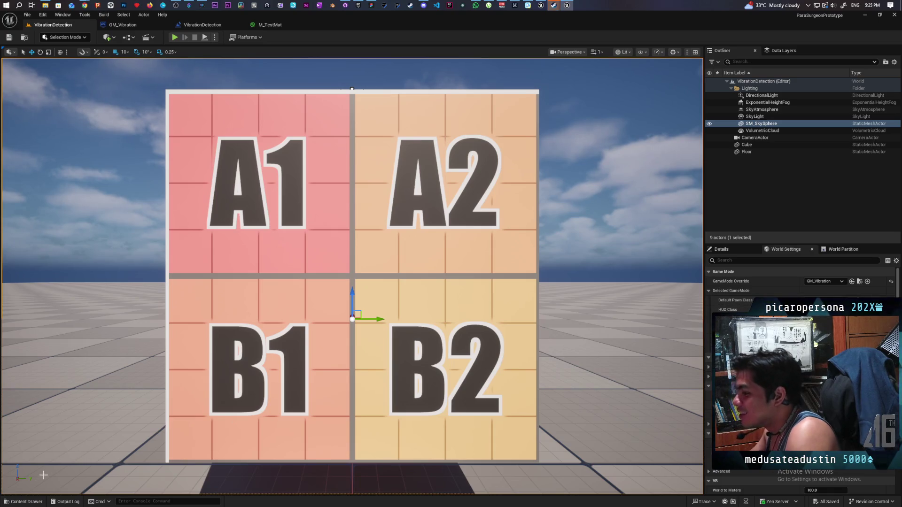
- In the Content Drawer's Content > BLueprints folder, start a new Blueprint Class
{"action": "left_click", "coordinate": [23, 502]}
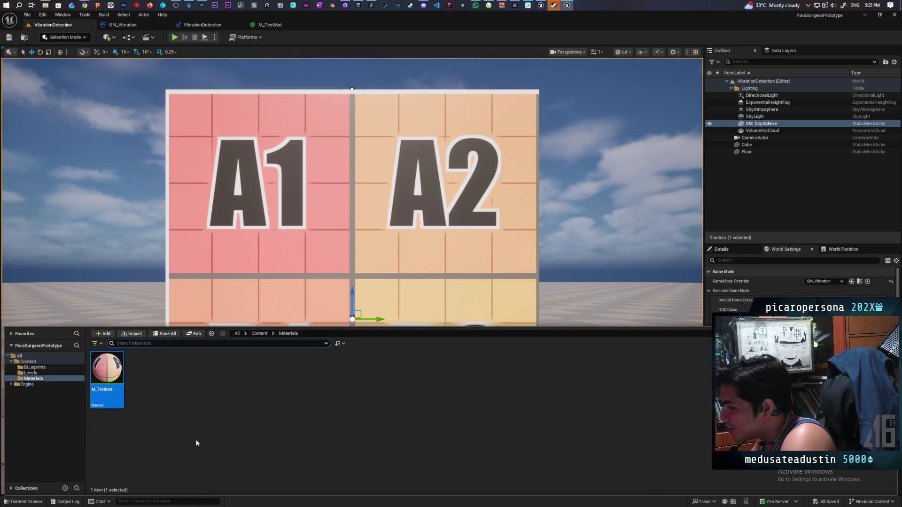
{"action": "left_click", "coordinate": [260, 333]}
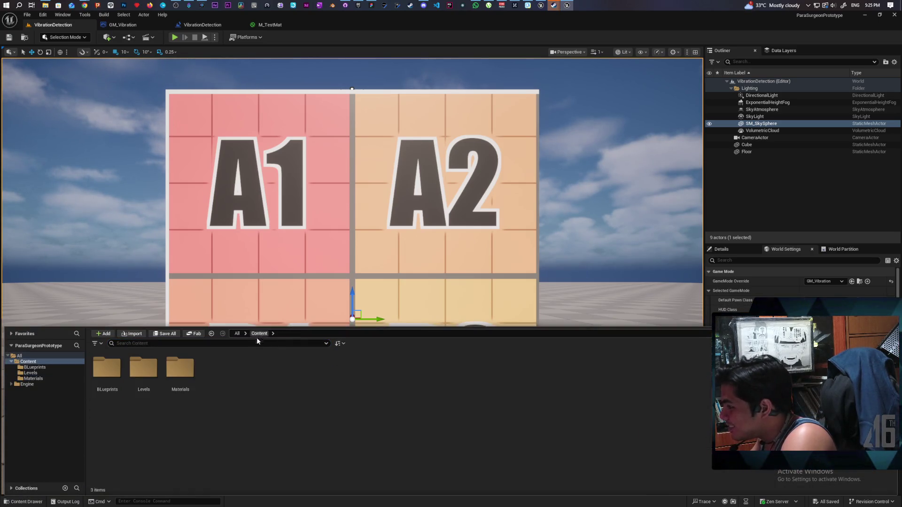
{"action": "double_click", "coordinate": [117, 376]}
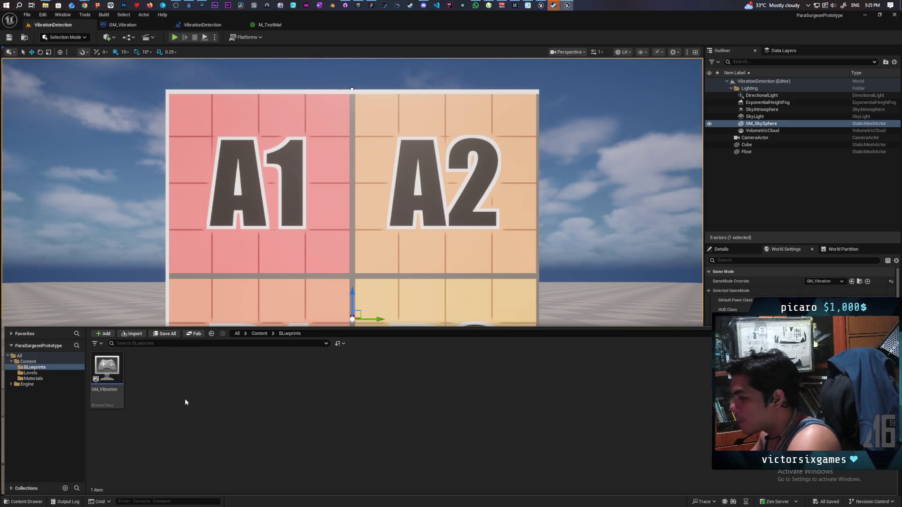
{"action": "right_click", "coordinate": [167, 374]}
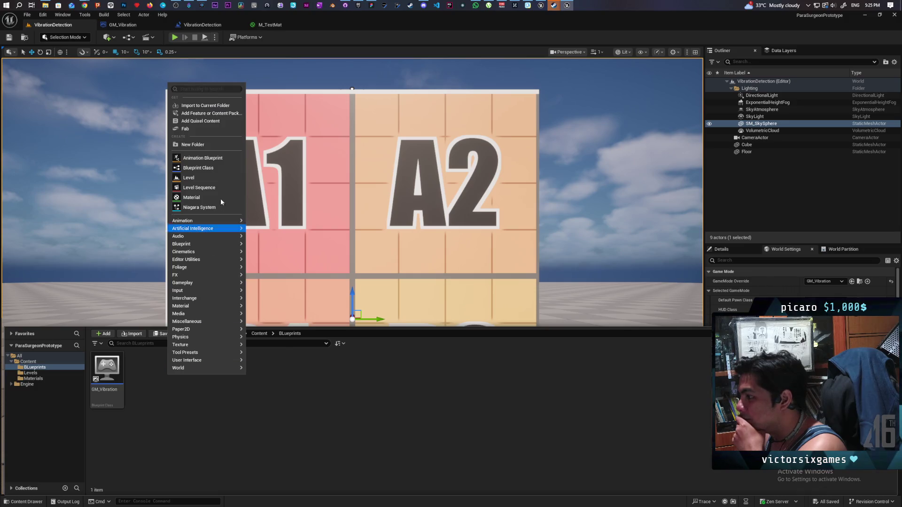
{"action": "left_click", "coordinate": [208, 169]}
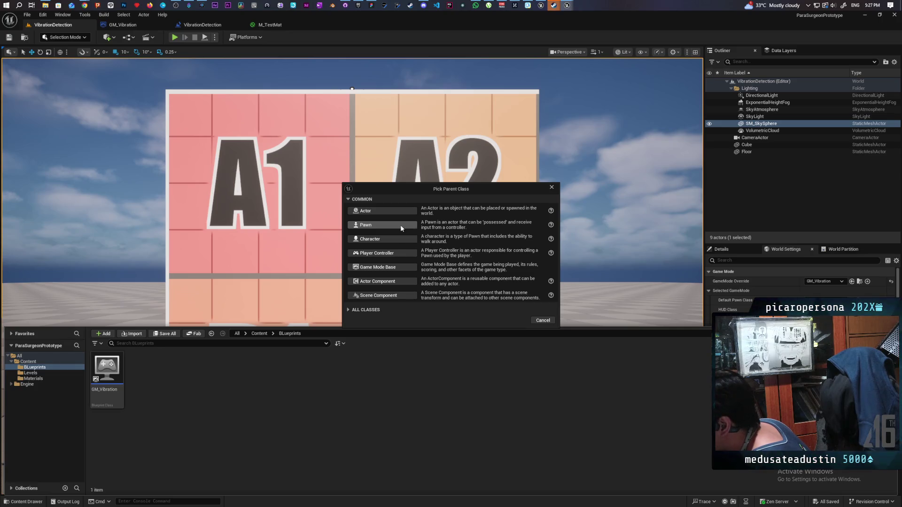
- Create a Pawn-based Blueprint named BP_PlayerCursor, fixing the name's typo
{"action": "left_click", "coordinate": [400, 225]}
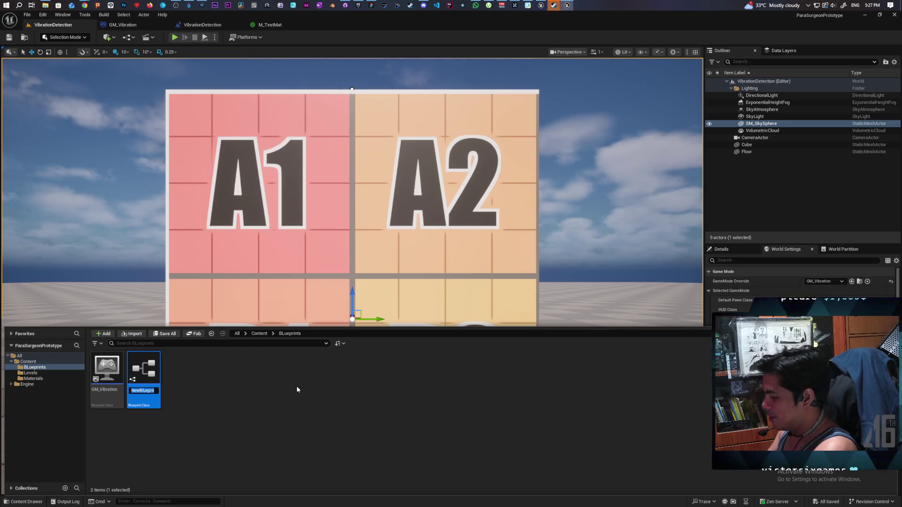
{"action": "type", "text": "BP_"}
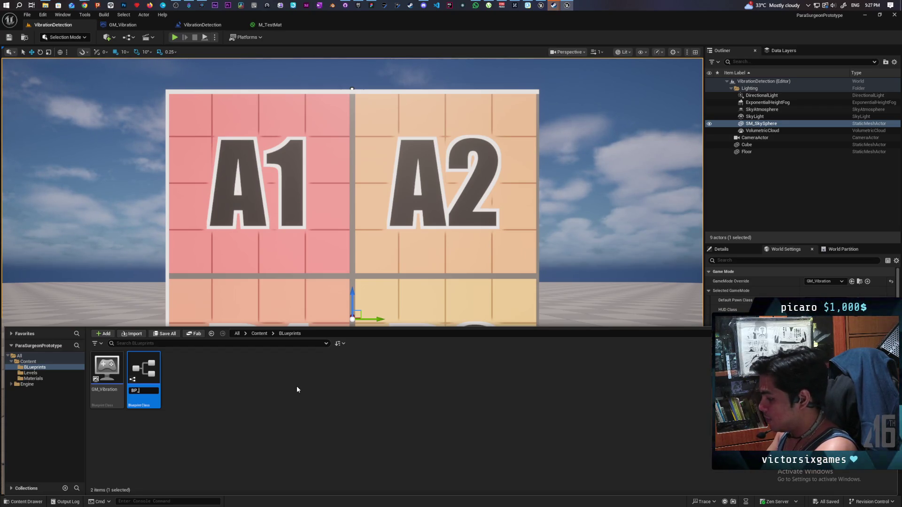
{"action": "type", "text": "PLay"}
{"action": "type", "text": "Cursor"}
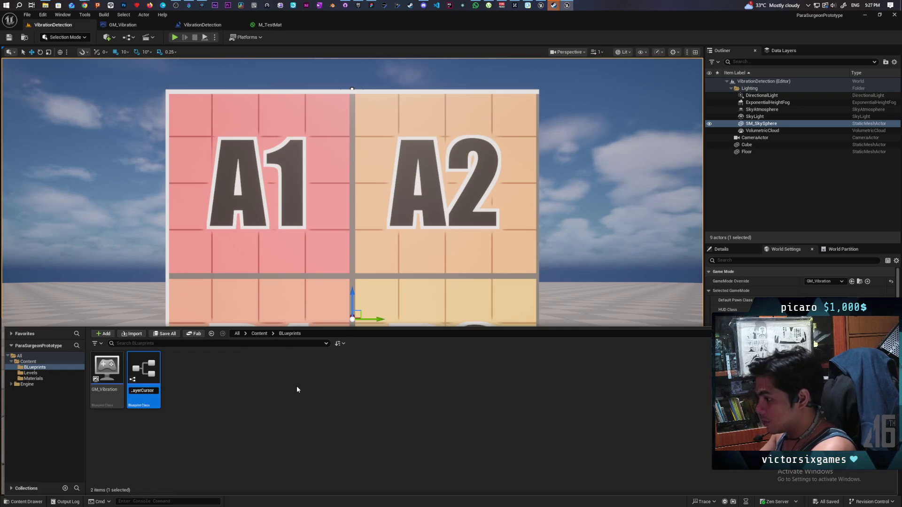
{"action": "key", "text": "Return"}
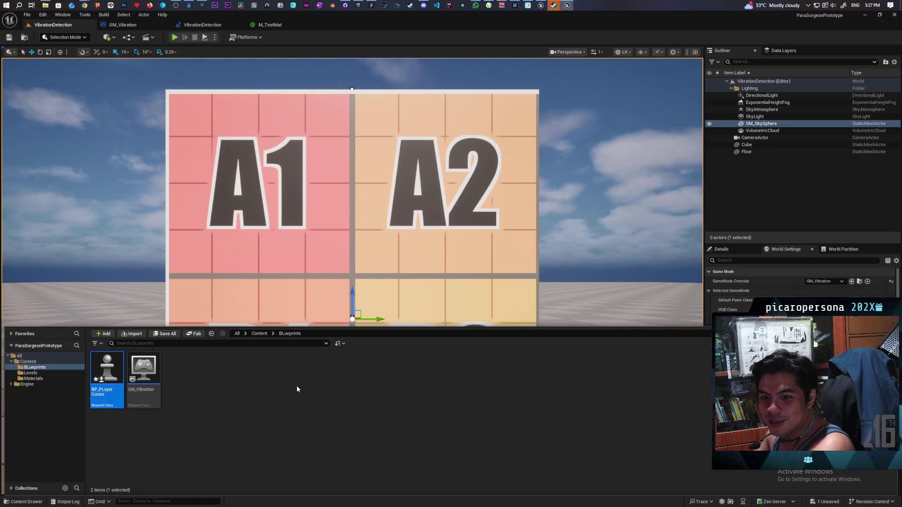
{"action": "key", "text": "F2"}
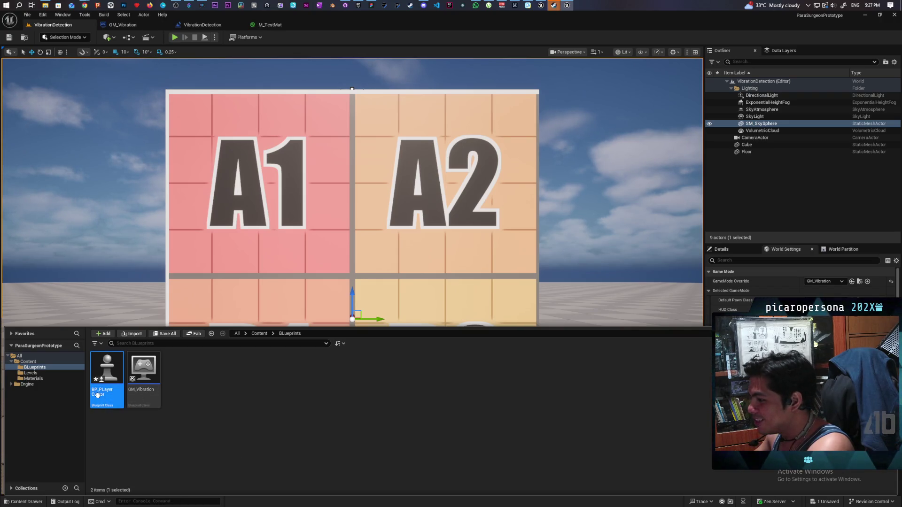
{"action": "key", "text": "Right"}
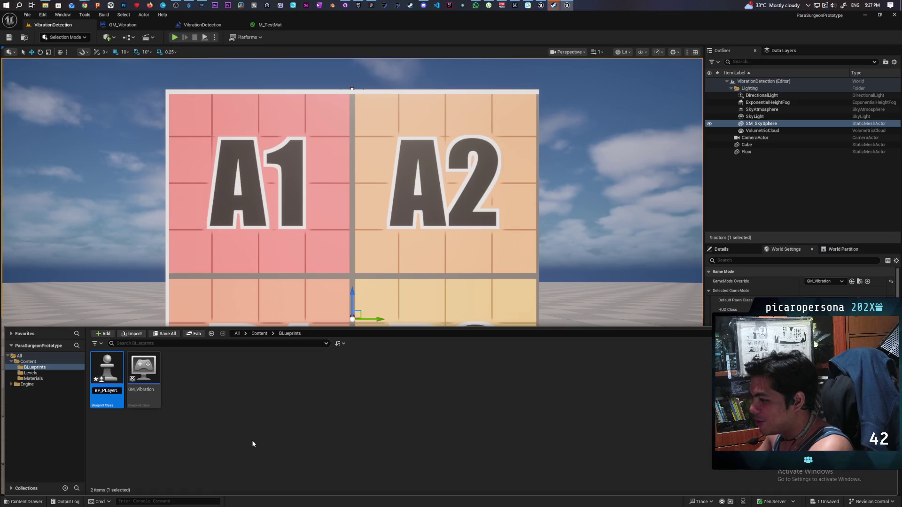
{"action": "key", "text": "Right"}
{"action": "key", "text": "Right"}
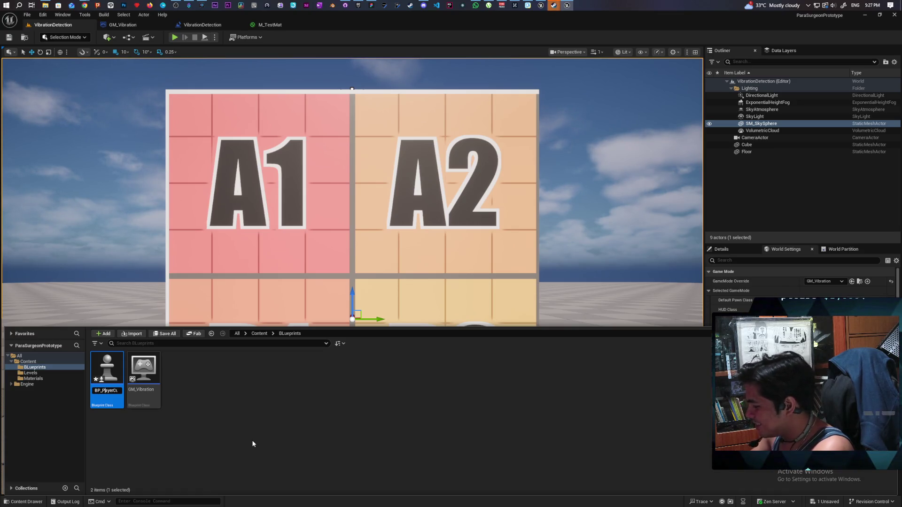
{"action": "key", "text": "Return"}
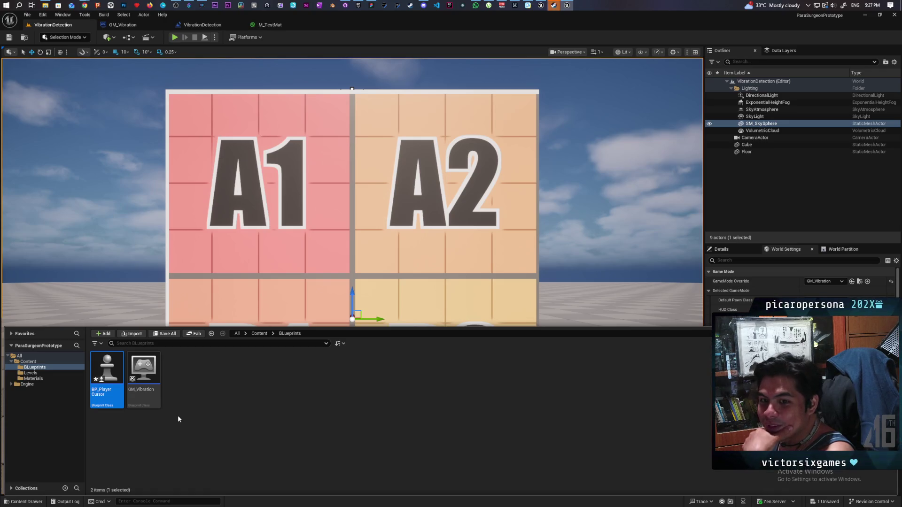
- Select BP_PlayerCursor in the BLueprints folder and save it
{"action": "left_click", "coordinate": [206, 418]}
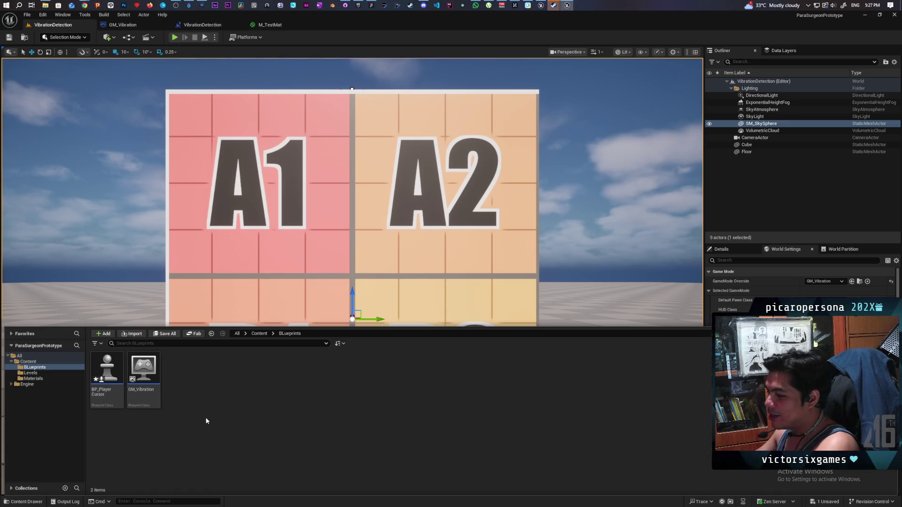
{"action": "left_click", "coordinate": [107, 372]}
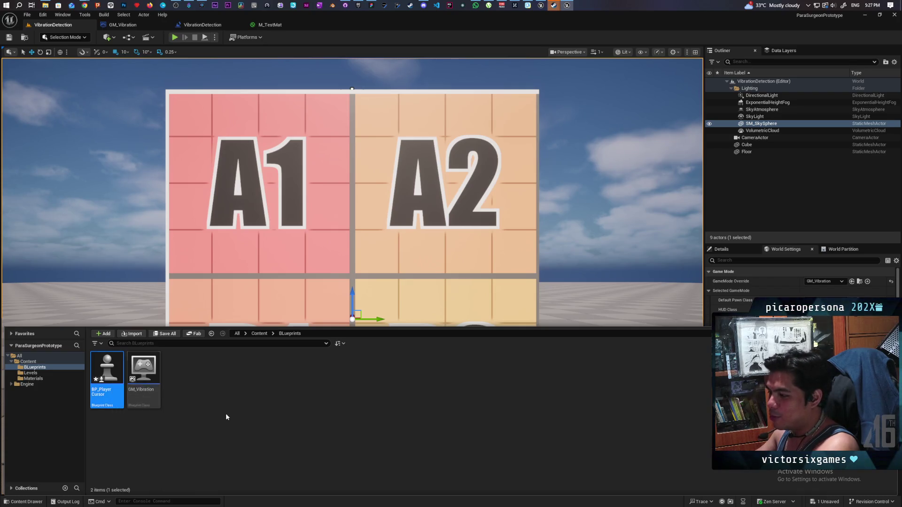
{"action": "key", "text": "ctrl+s"}
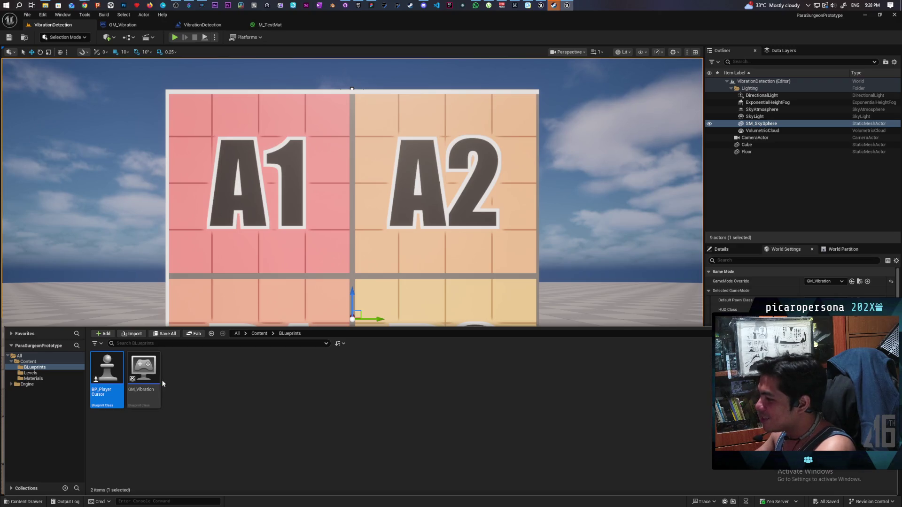
{"action": "mouse_move", "coordinate": [106, 403]}
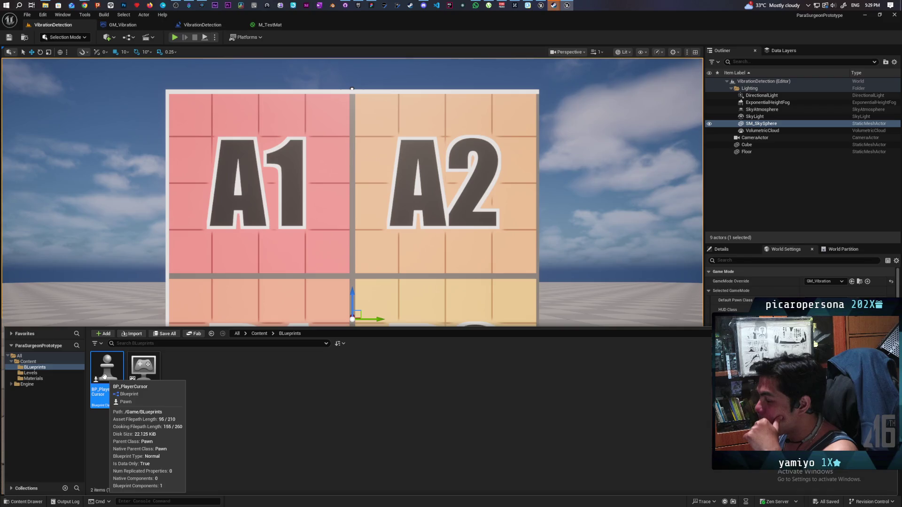
- Open BP_PlayerCursor, add a Sphere collision component, make it the root, and compile
{"action": "double_click", "coordinate": [104, 375]}
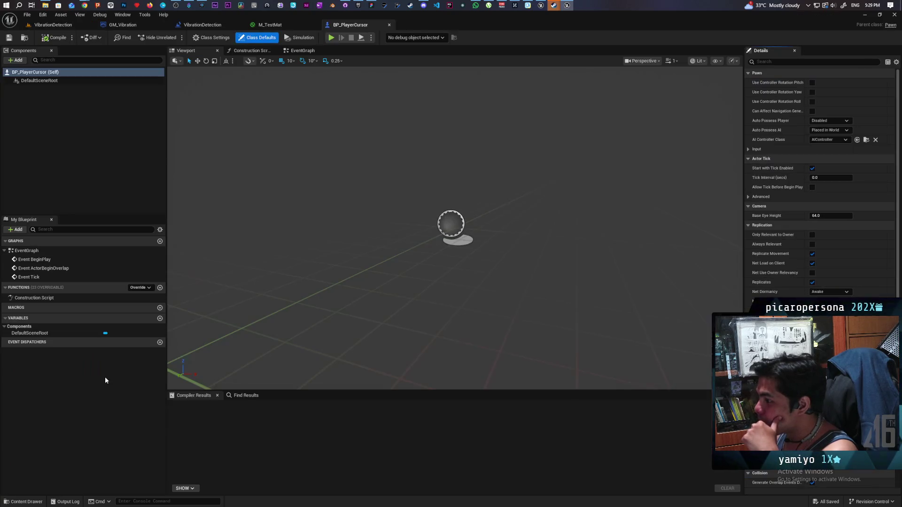
{"action": "left_click", "coordinate": [24, 38]}
{"action": "left_click", "coordinate": [15, 60]}
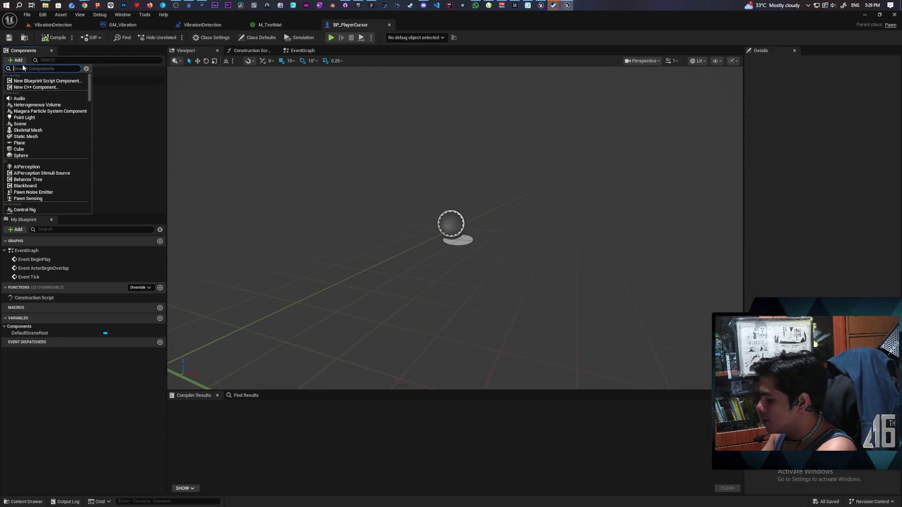
{"action": "type", "text": "sphere"}
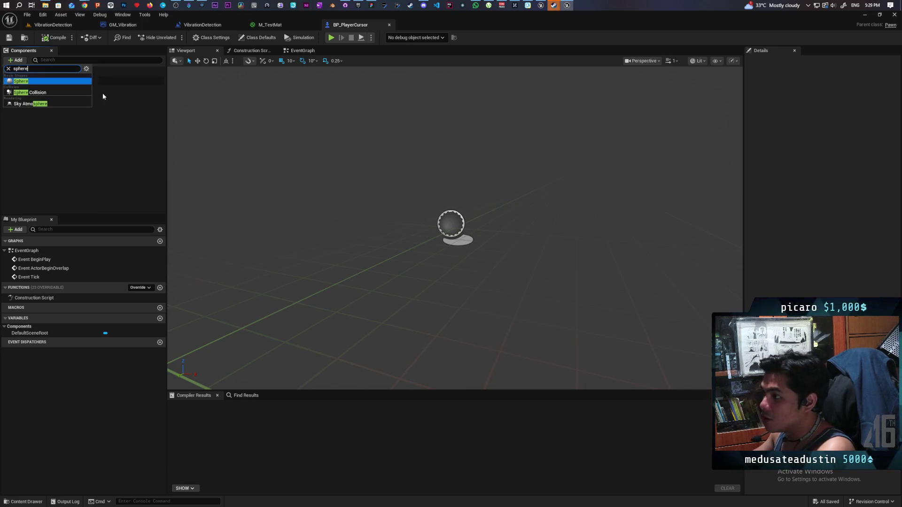
{"action": "left_click", "coordinate": [56, 93]}
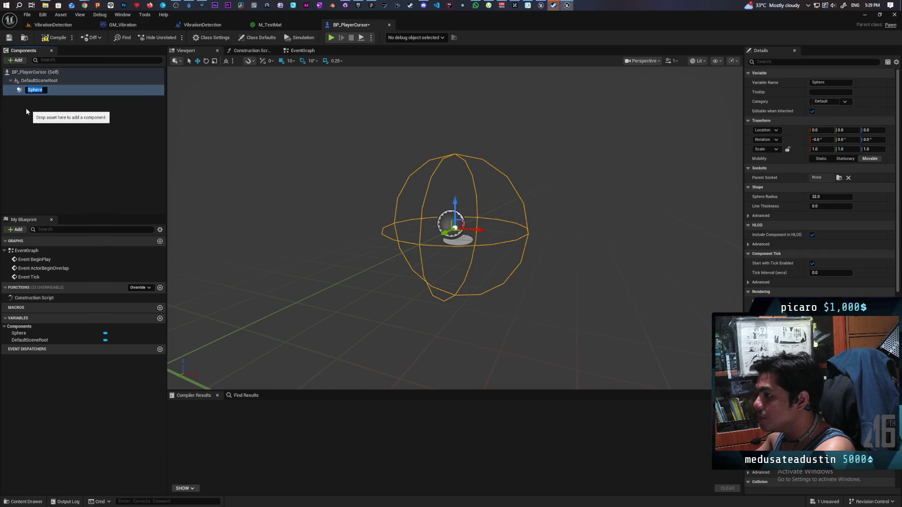
{"action": "left_click", "coordinate": [26, 108]}
{"action": "left_click", "coordinate": [26, 91]}
{"action": "left_click_drag", "start_coordinate": [26, 91], "coordinate": [29, 82]}
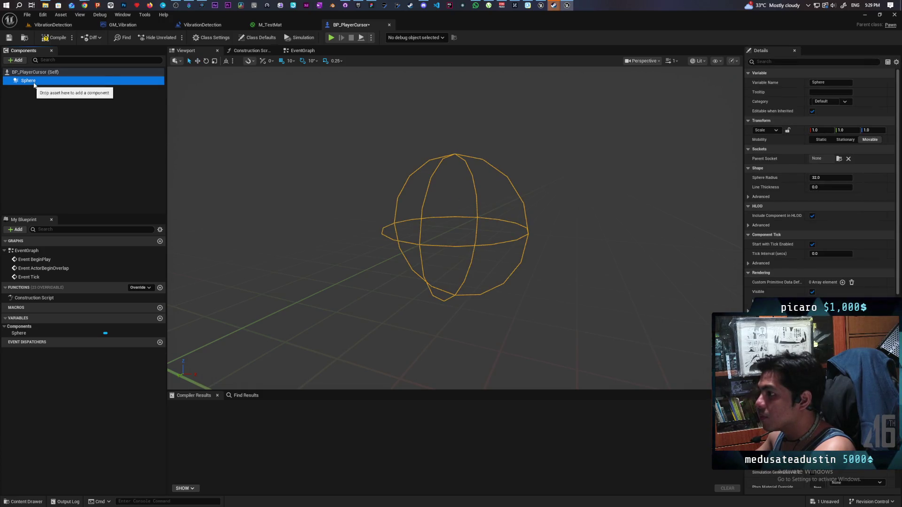
{"action": "left_click", "coordinate": [56, 40]}
- Set the Sphere component's Collision Presets to Pawn and compile
{"action": "left_click", "coordinate": [15, 60]}
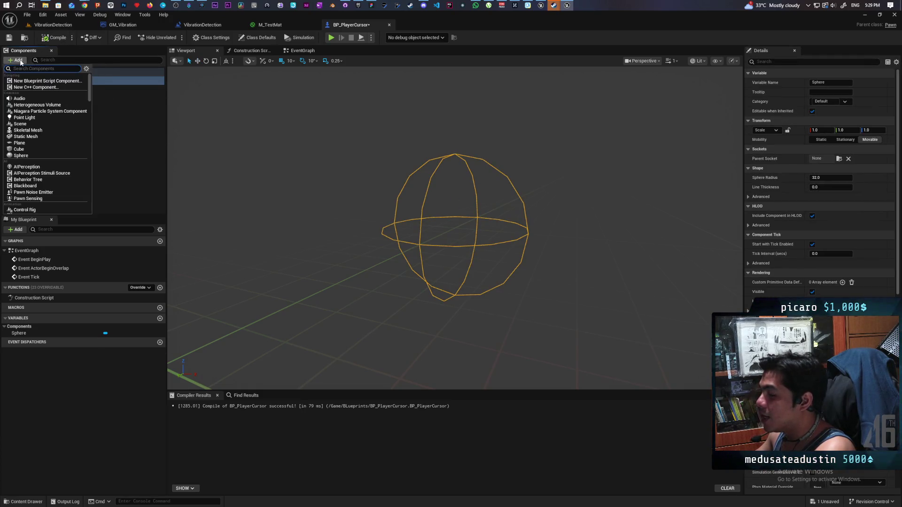
{"action": "left_click", "coordinate": [137, 133]}
{"action": "left_click", "coordinate": [29, 81]}
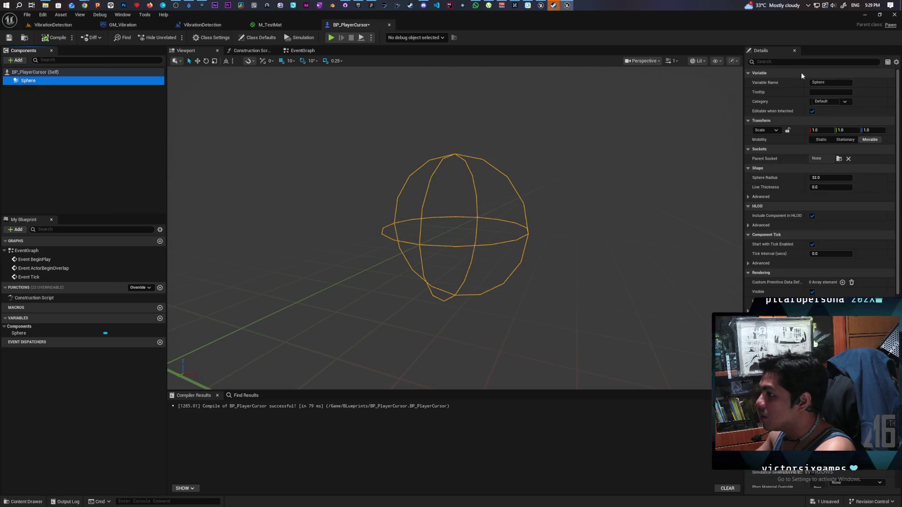
{"action": "left_click", "coordinate": [765, 61]}
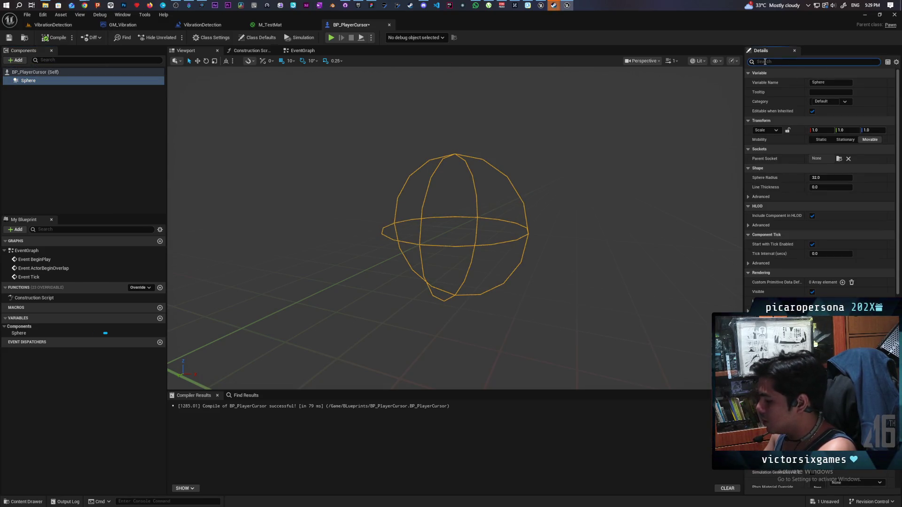
{"action": "type", "text": "coli"}
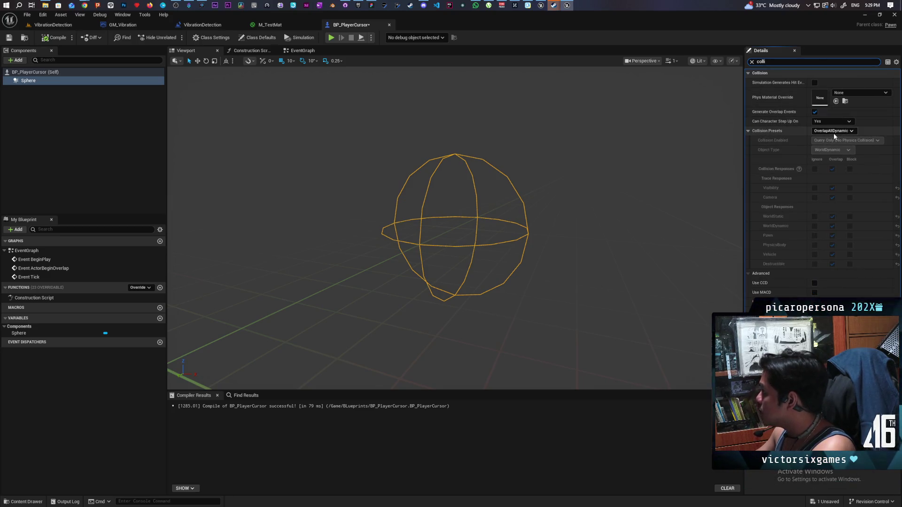
{"action": "left_click", "coordinate": [832, 132]}
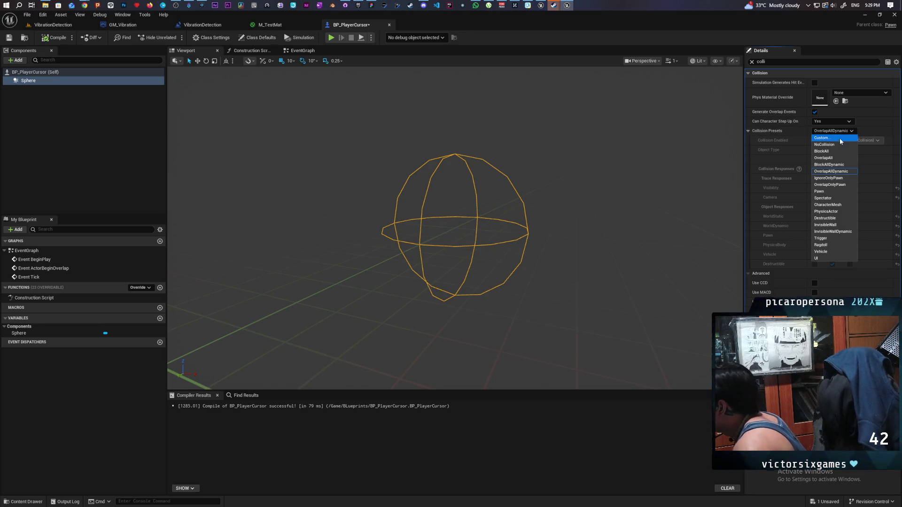
{"action": "left_click", "coordinate": [841, 191]}
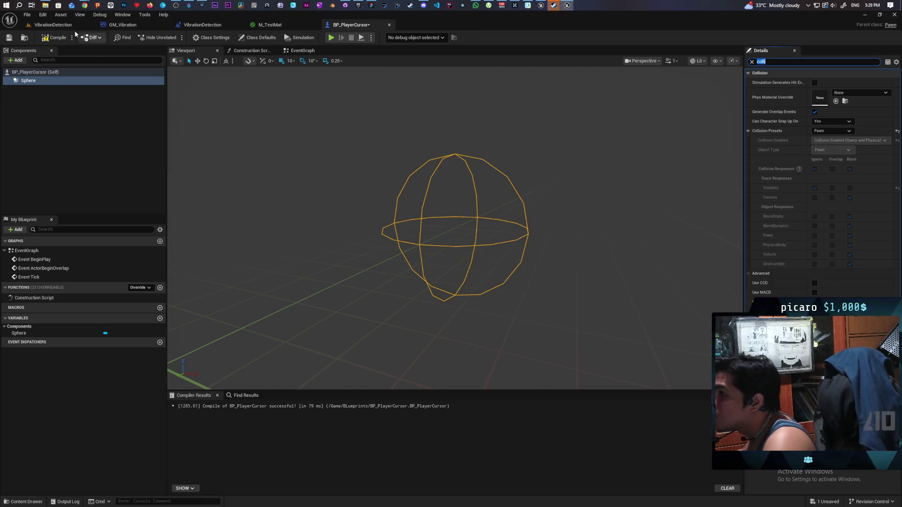
{"action": "left_click", "coordinate": [53, 38]}
- Add a Sphere mesh component, Sphere1, beneath the Sphere collision
{"action": "left_click", "coordinate": [15, 60]}
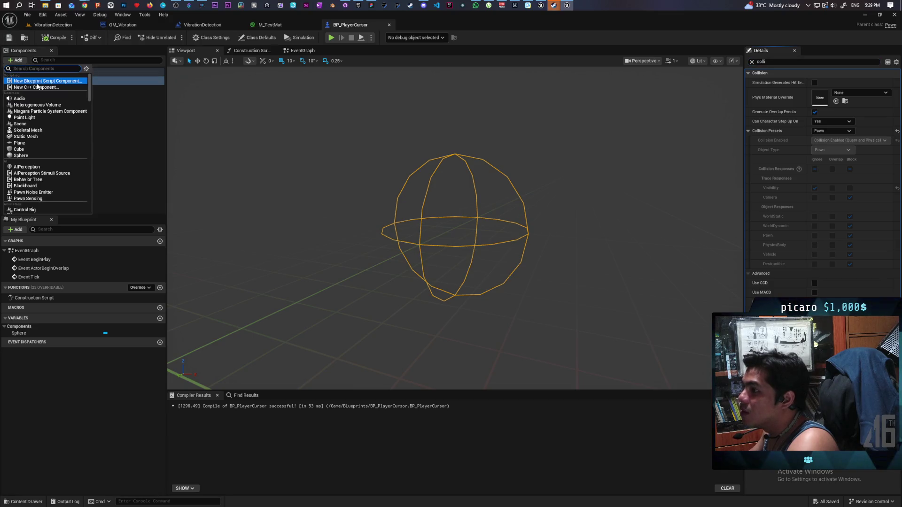
{"action": "type", "text": "sphere"}
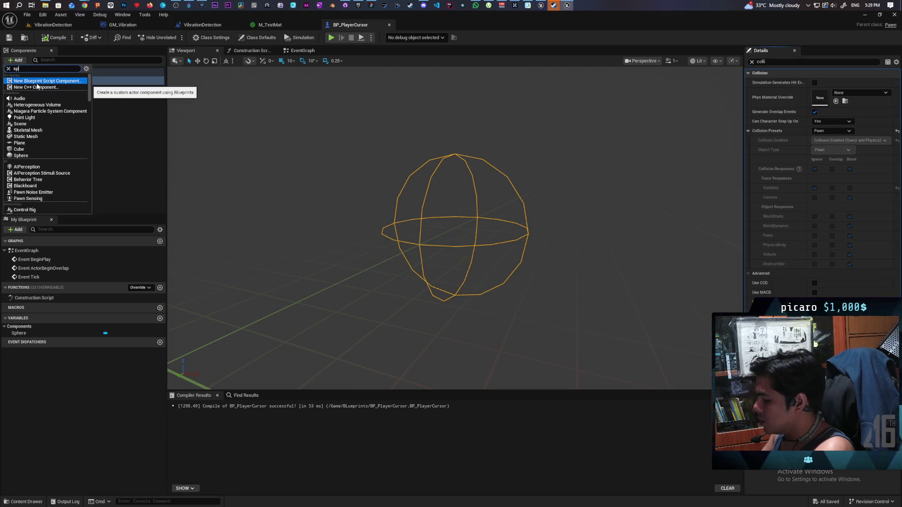
{"action": "left_click", "coordinate": [35, 85]}
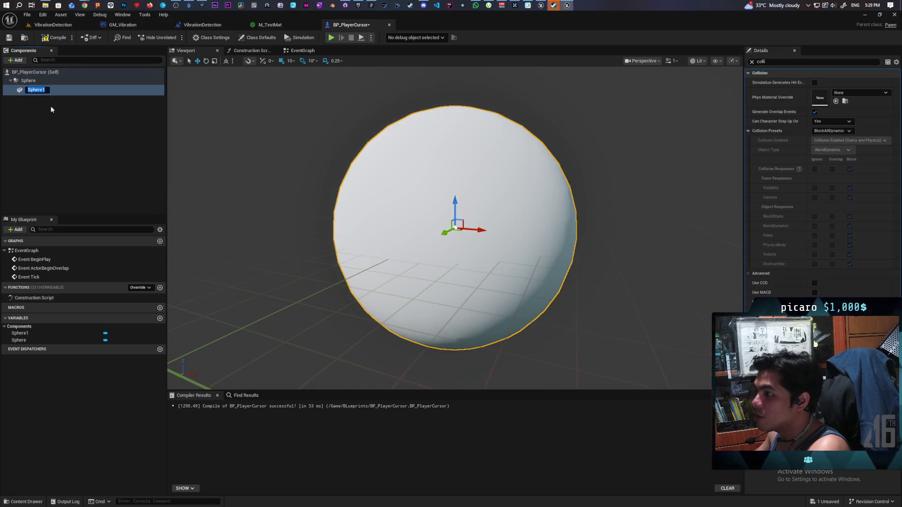
- Lock Sphere1's scale axes and shrink it uniformly to 0.625
{"action": "left_click", "coordinate": [79, 143]}
{"action": "left_click", "coordinate": [33, 89]}
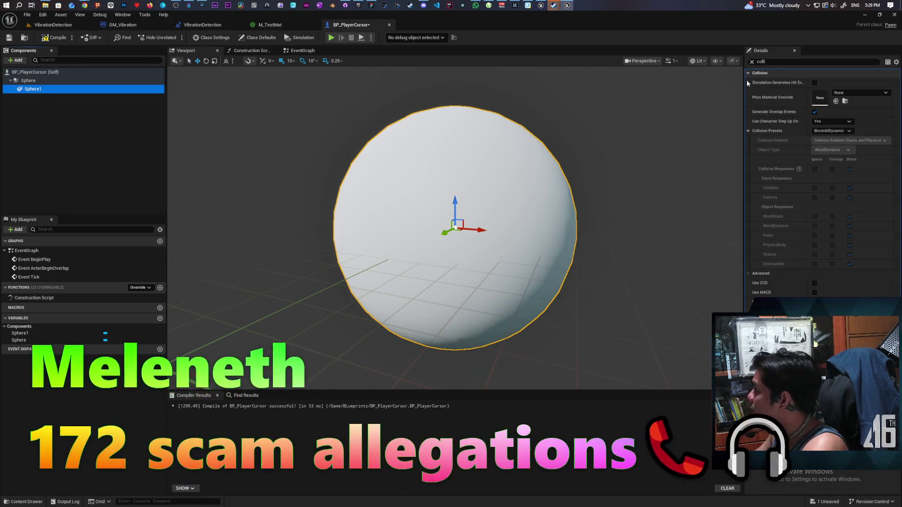
{"action": "left_click", "coordinate": [751, 61]}
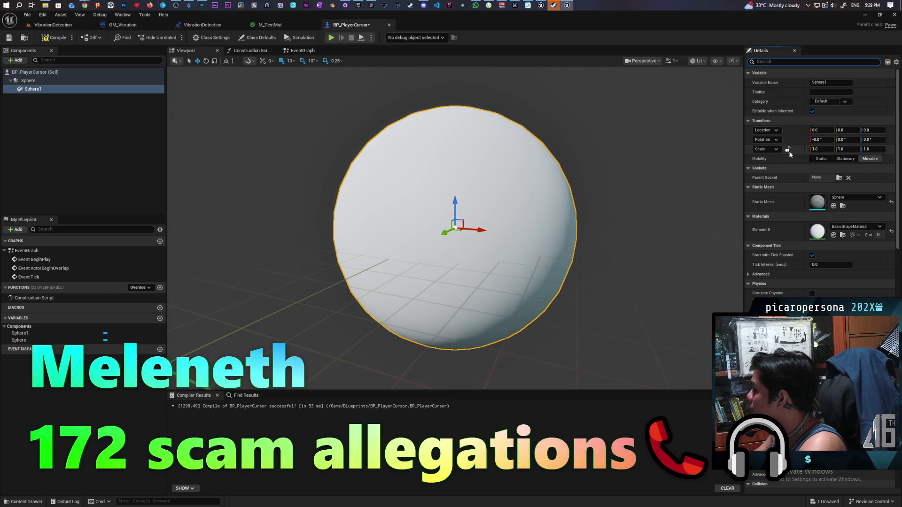
{"action": "left_click", "coordinate": [788, 149]}
{"action": "left_click_drag", "start_coordinate": [822, 149], "coordinate": [794, 149]}
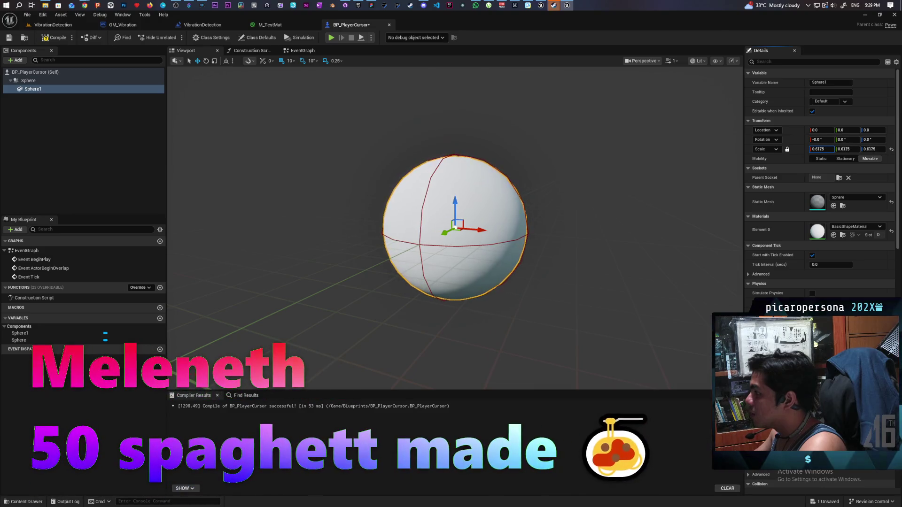
- Compile and save BP_PlayerCursor, then go back to the VibrationDetection level
{"action": "left_click", "coordinate": [47, 37]}
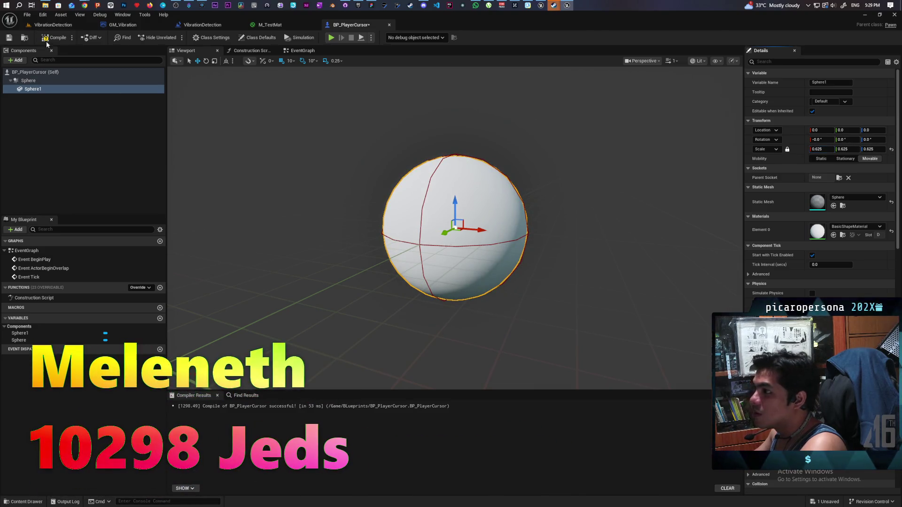
{"action": "key", "text": "ctrl+s"}
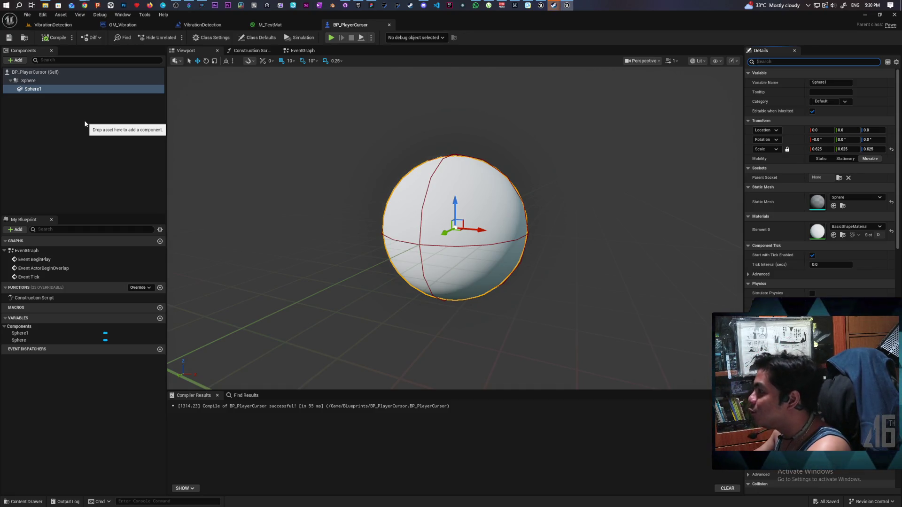
{"action": "left_click", "coordinate": [53, 24]}
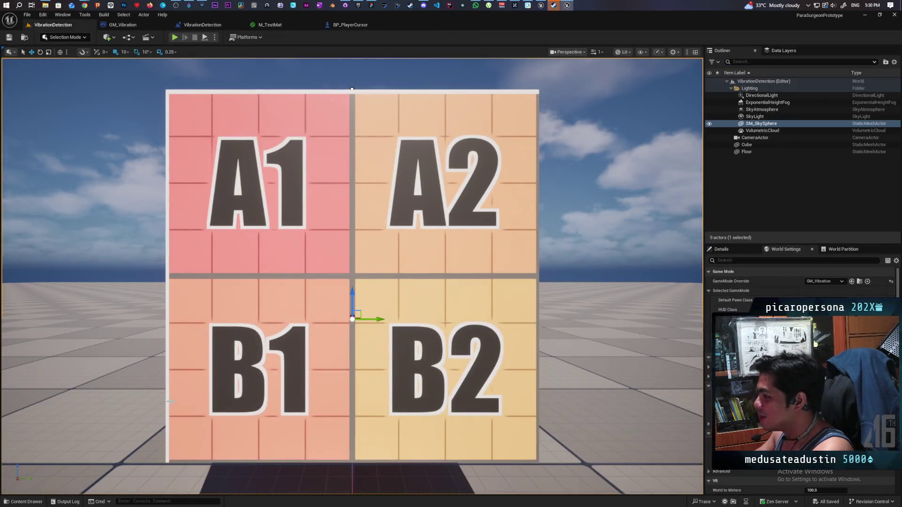
- Place a BP_PlayerCursor in the level centre and inspect its Sphere and Sphere1 components
{"action": "left_click", "coordinate": [22, 502]}
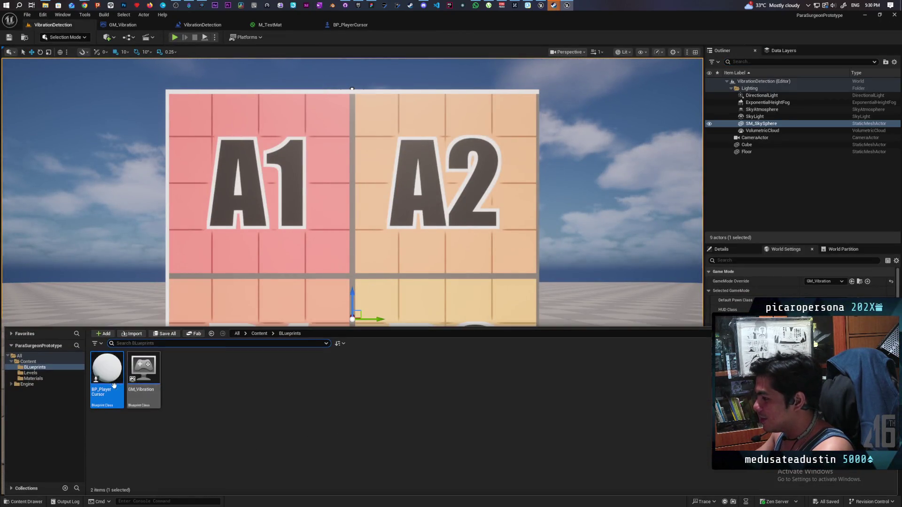
{"action": "left_click_drag", "start_coordinate": [107, 390], "coordinate": [352, 273]}
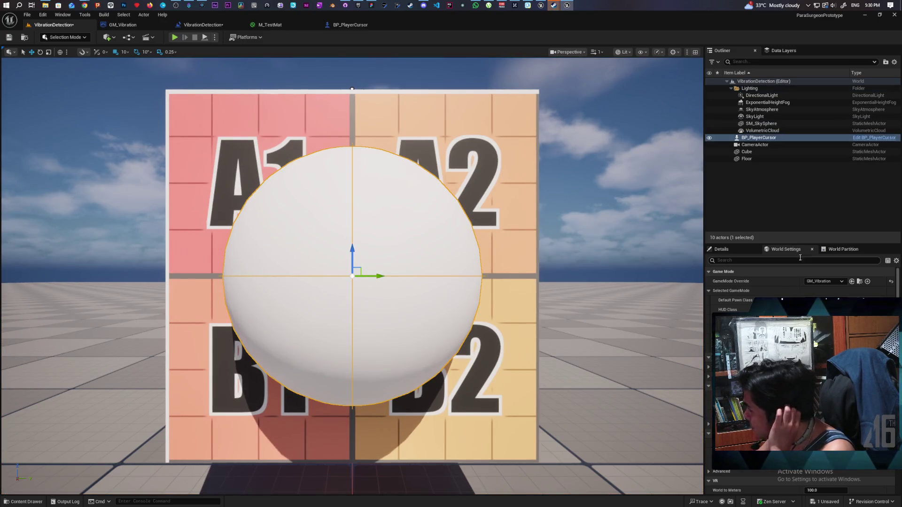
{"action": "left_click", "coordinate": [722, 249]}
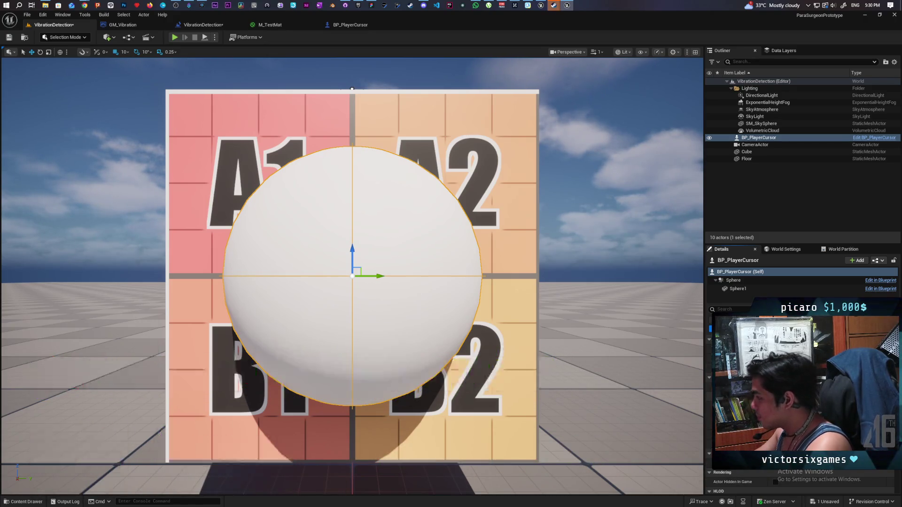
{"action": "left_click", "coordinate": [744, 289]}
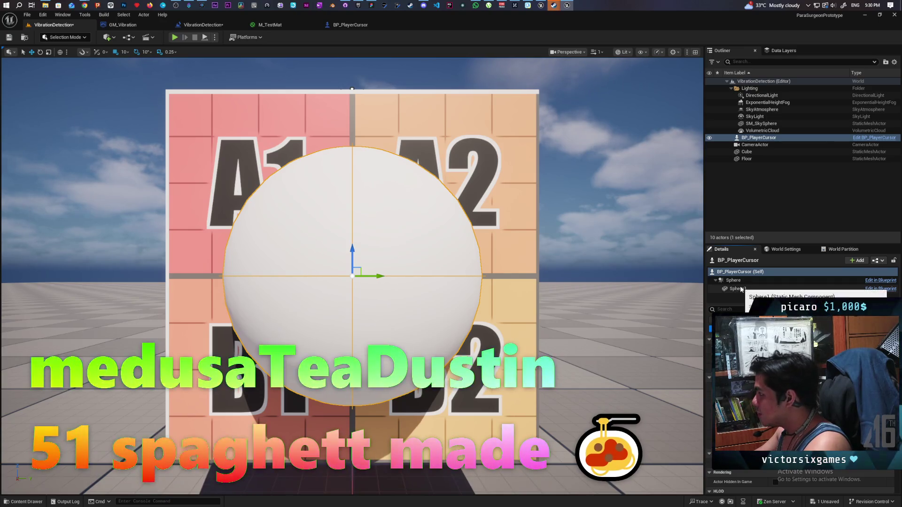
{"action": "left_click", "coordinate": [733, 281]}
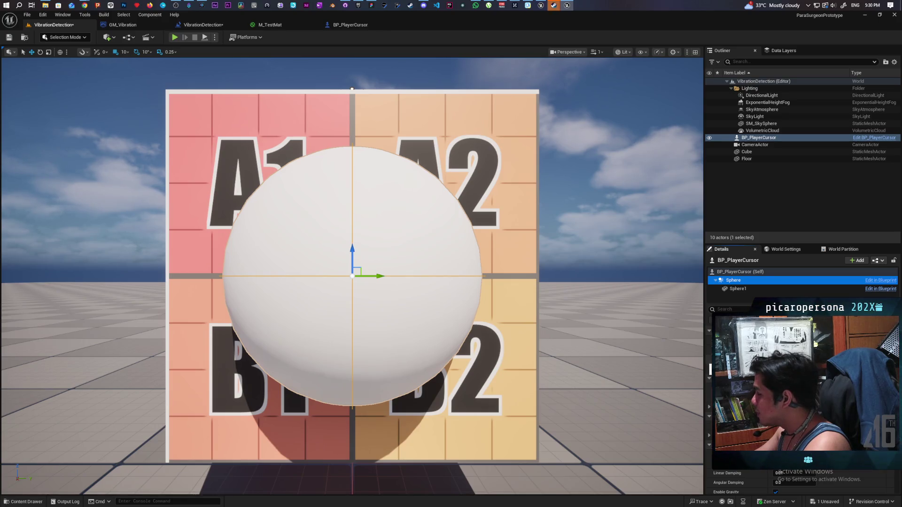
- Delete the placed BP_PlayerCursor actor from the level
{"action": "key", "text": "alt+Tab"}
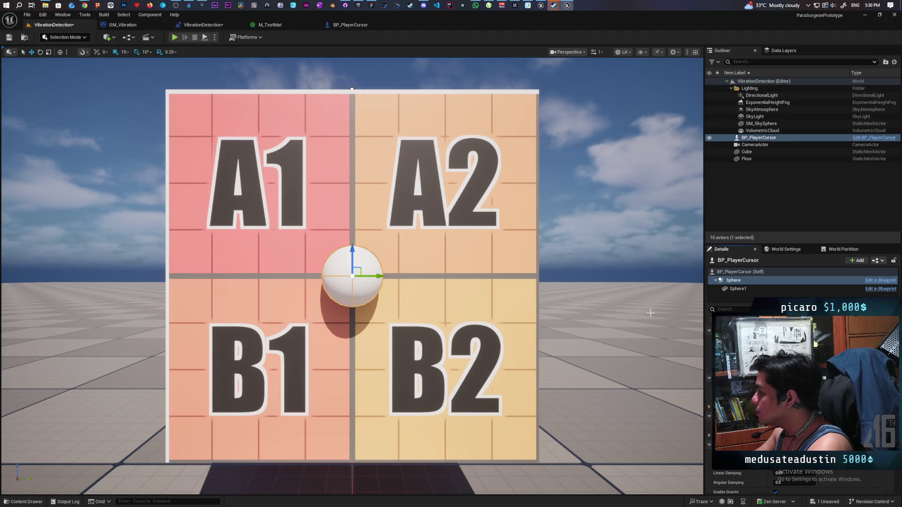
{"action": "left_click", "coordinate": [759, 138]}
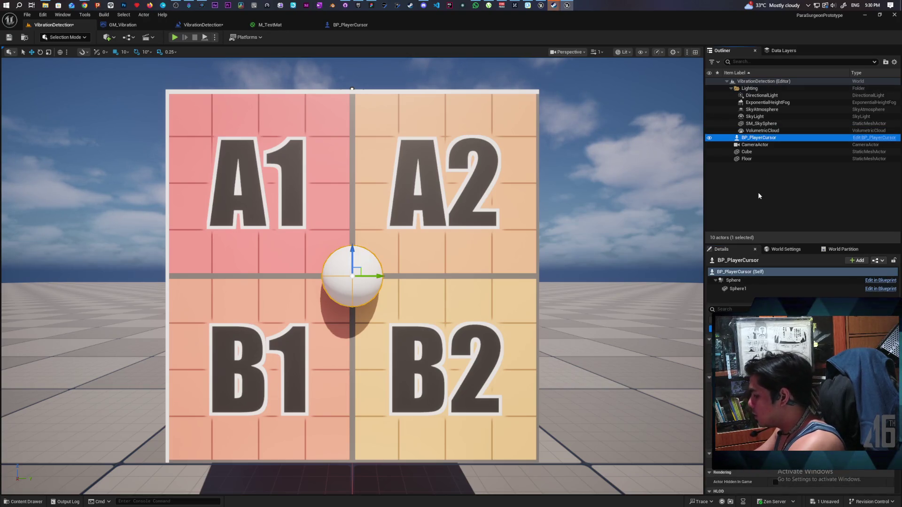
{"action": "key", "text": "Delete"}
- In BP_PlayerCursor, set Sphere1's scale to 0.625*0.25, a quarter size
{"action": "left_click", "coordinate": [359, 24]}
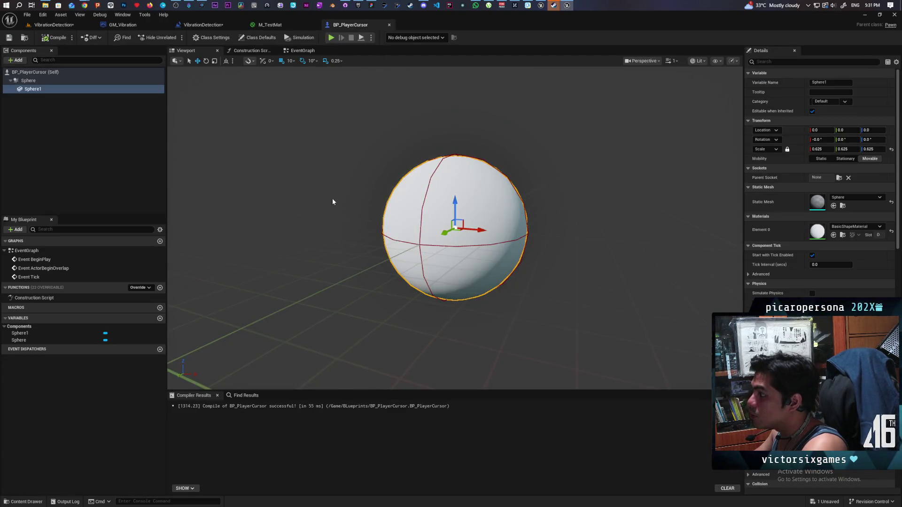
{"action": "left_click", "coordinate": [28, 82]}
{"action": "left_click", "coordinate": [29, 89]}
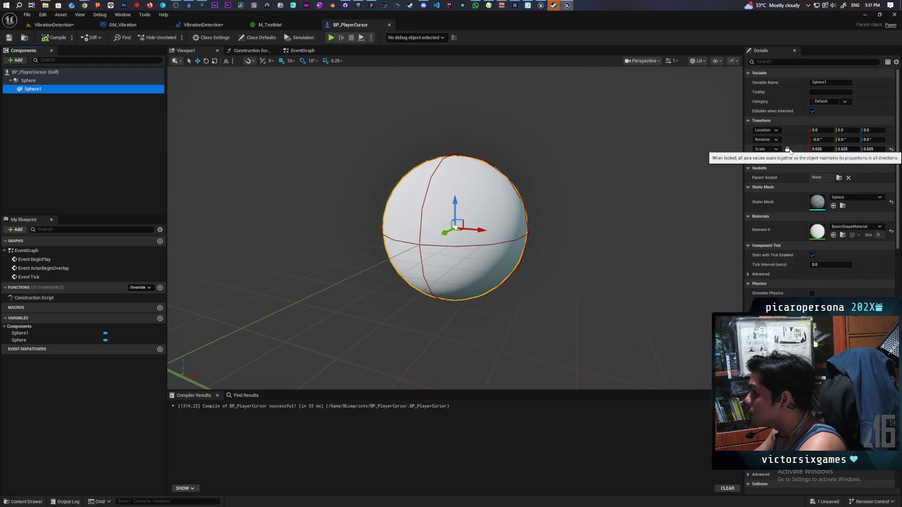
{"action": "left_click", "coordinate": [816, 149]}
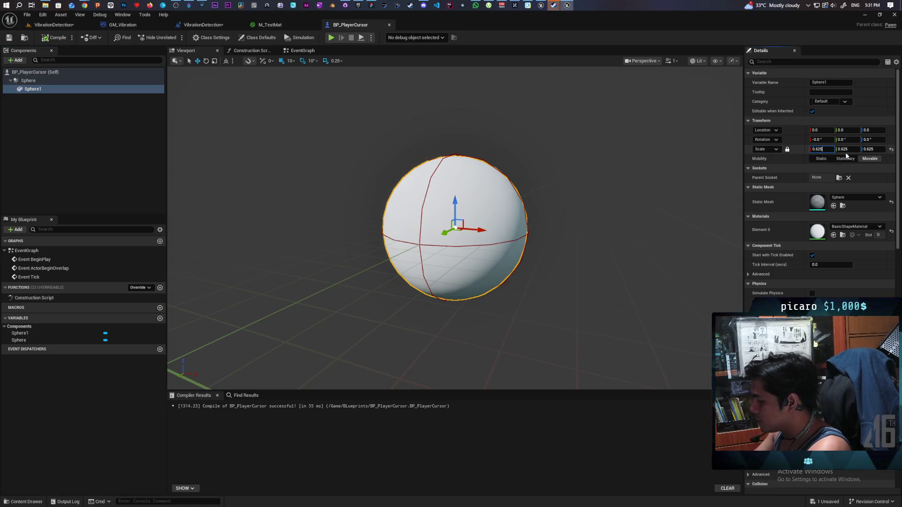
{"action": "key", "text": "End"}
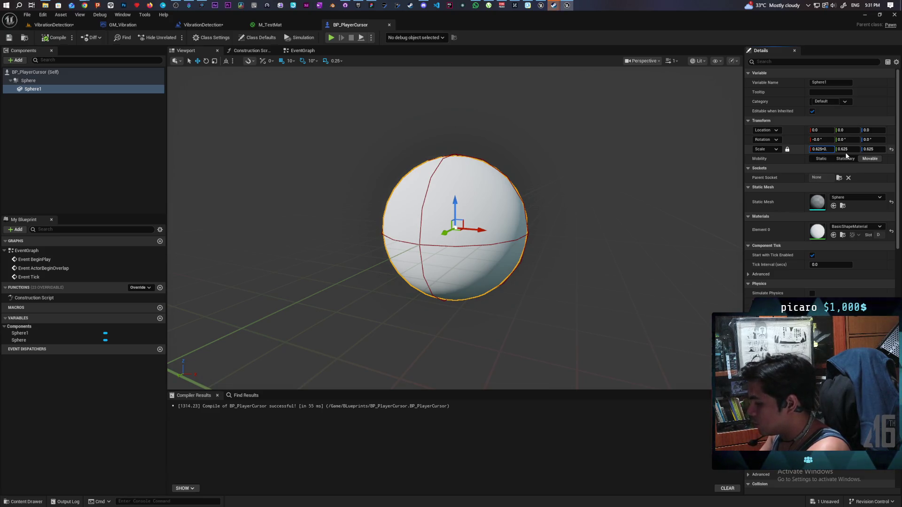
{"action": "key", "text": "Return"}
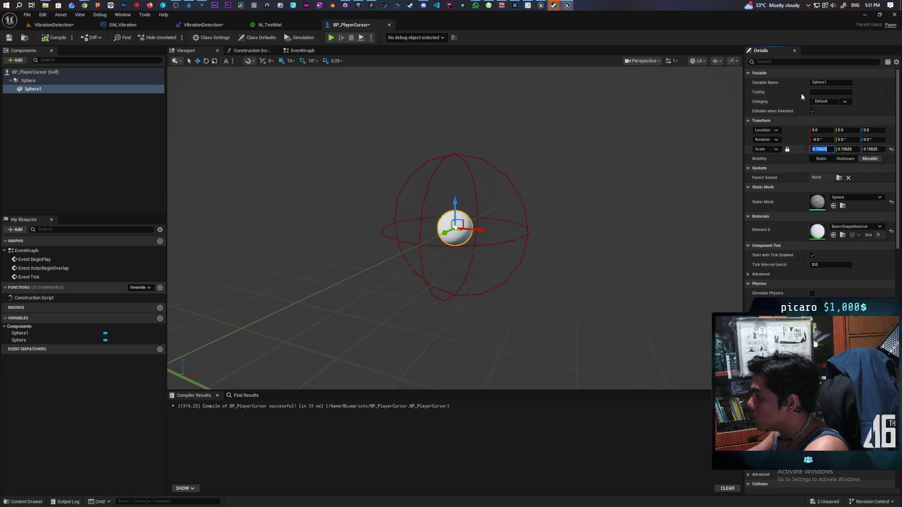
- Set the Sphere collision's Sphere Radius to 32*0.25, giving 8.0
{"action": "left_click", "coordinate": [28, 80]}
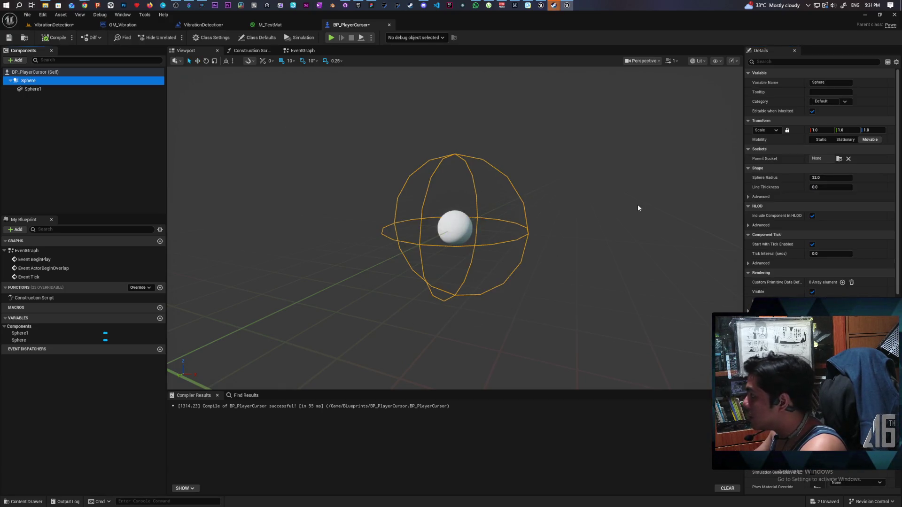
{"action": "left_click", "coordinate": [837, 178]}
{"action": "left_click", "coordinate": [844, 178]}
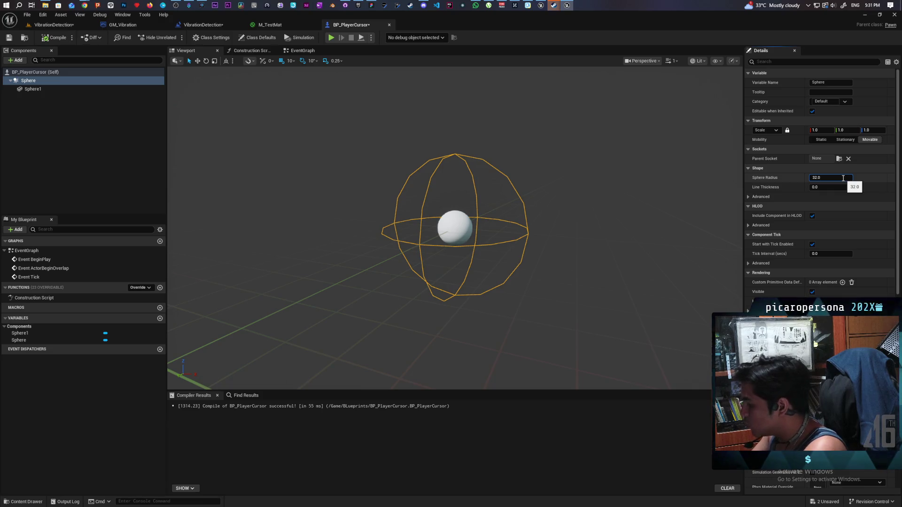
{"action": "type", "text": "*0."}
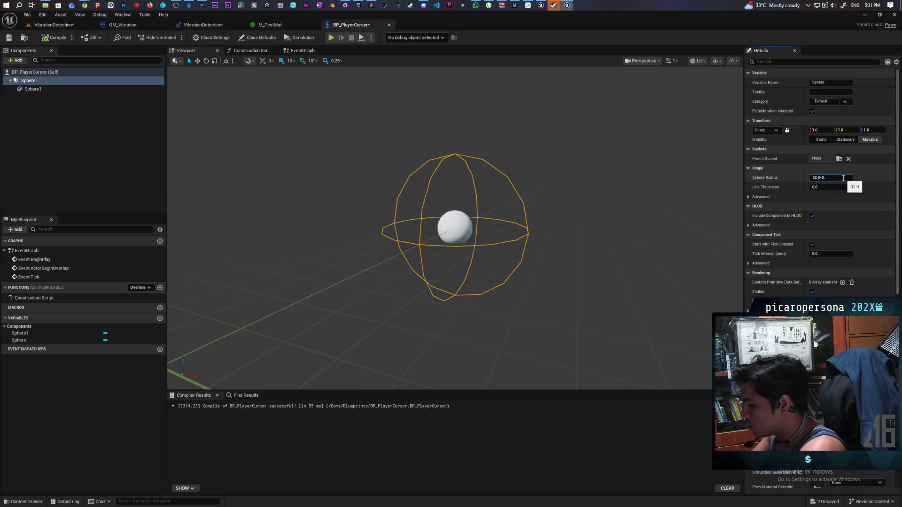
{"action": "type", "text": "25"}
{"action": "key", "text": "Return"}
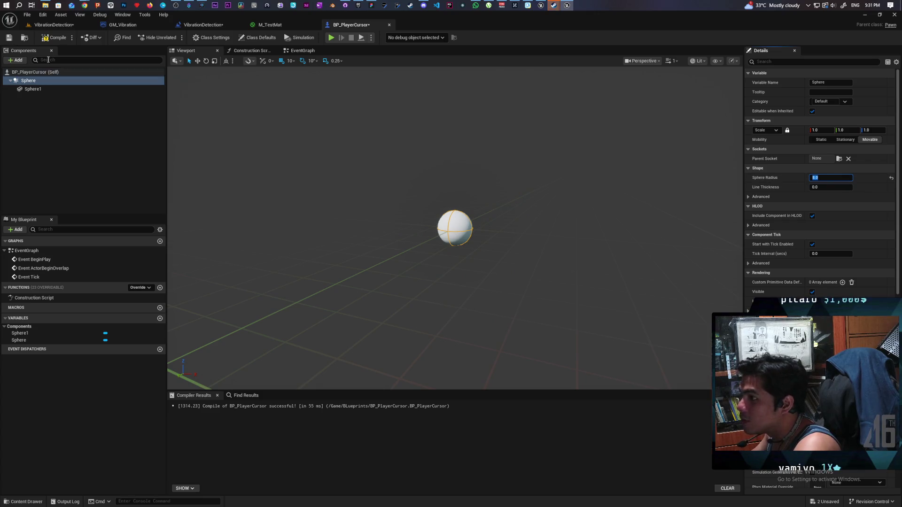
- Compile, save, and Save All, then return to the VibrationDetection level
{"action": "left_click", "coordinate": [53, 38]}
{"action": "left_click", "coordinate": [9, 37]}
{"action": "key", "text": "ctrl+shift+s"}
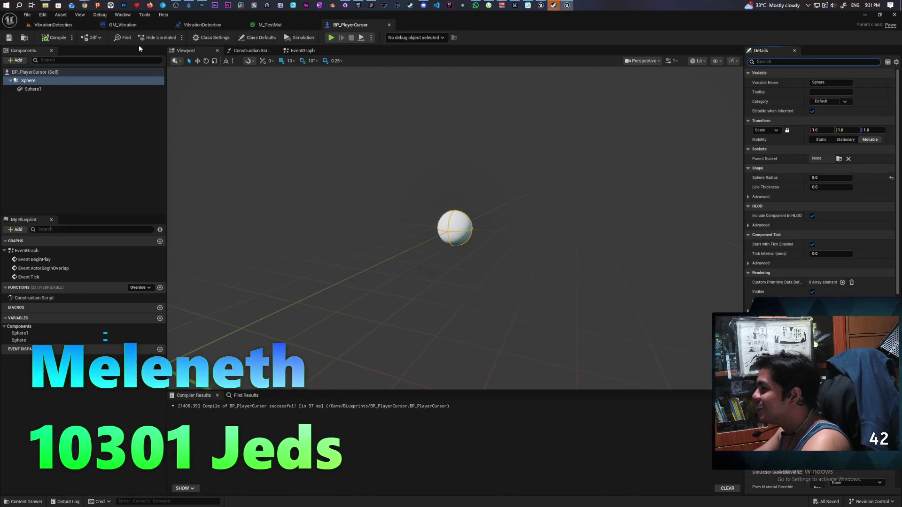
{"action": "left_click", "coordinate": [70, 24]}
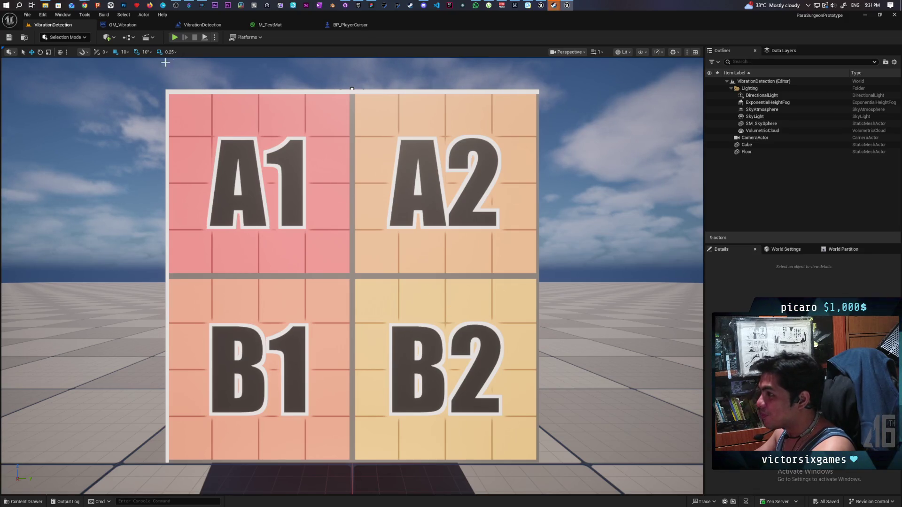
- Add a Player Start via Quick Add and drop it at the B1/B2 boundary
{"action": "left_click", "coordinate": [110, 37]}
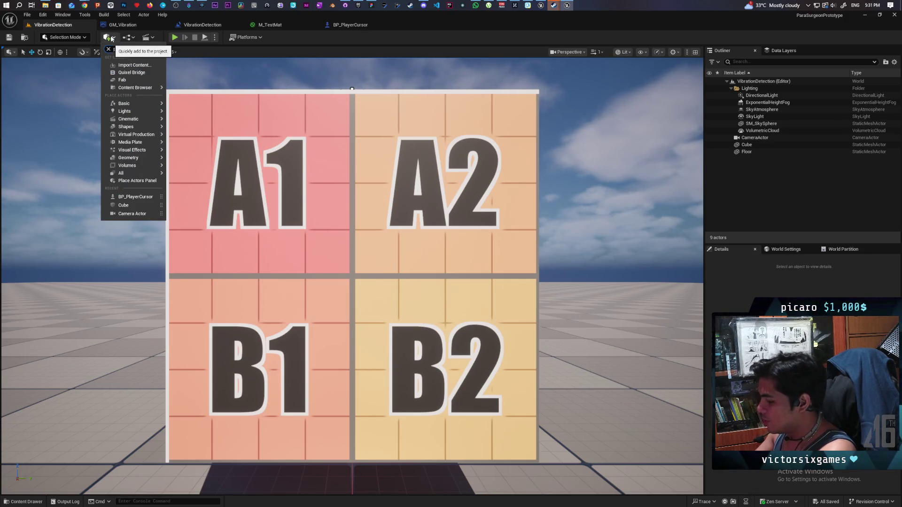
{"action": "type", "text": "player start"}
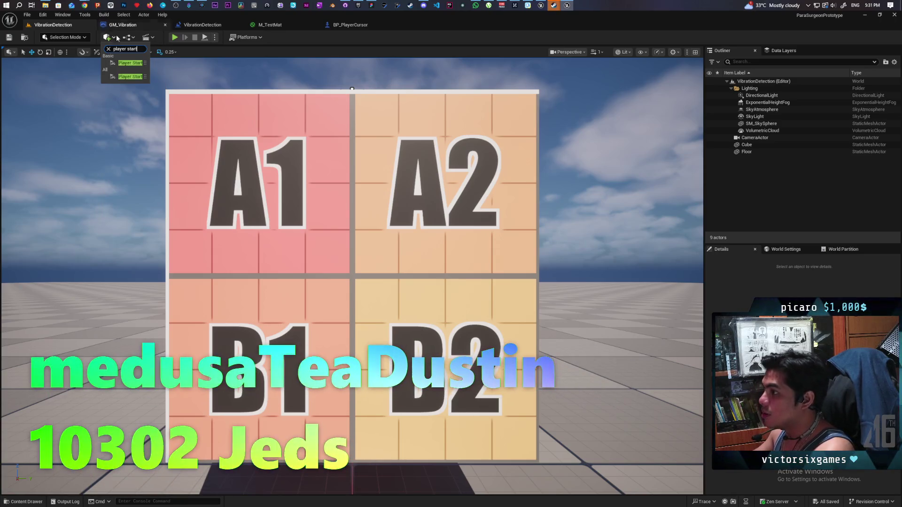
{"action": "left_click", "coordinate": [130, 63]}
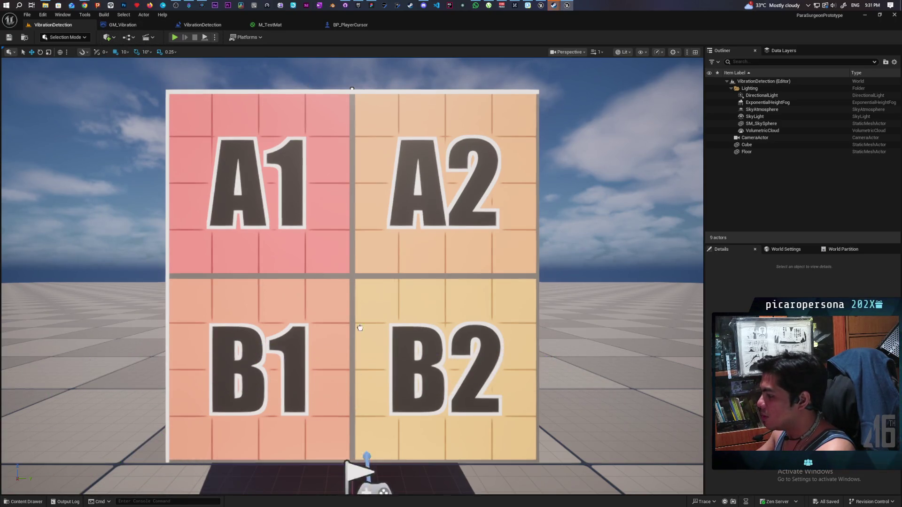
{"action": "left_click_drag", "start_coordinate": [360, 328], "coordinate": [352, 304]}
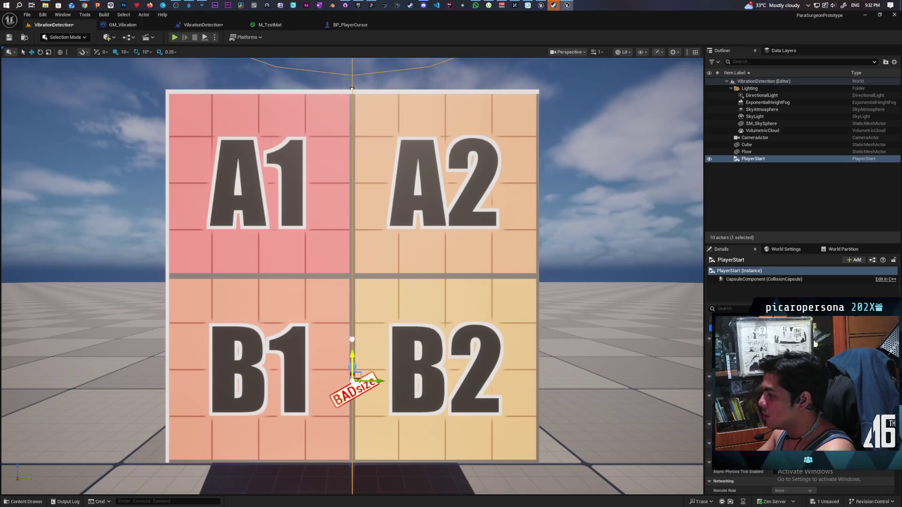
- Position the PlayerStart just in front of the lettered cube near the floor, and save the level
{"action": "left_click_drag", "start_coordinate": [352, 354], "coordinate": [352, 276]}
{"action": "left_click_drag", "start_coordinate": [586, 302], "coordinate": [577, 287]}
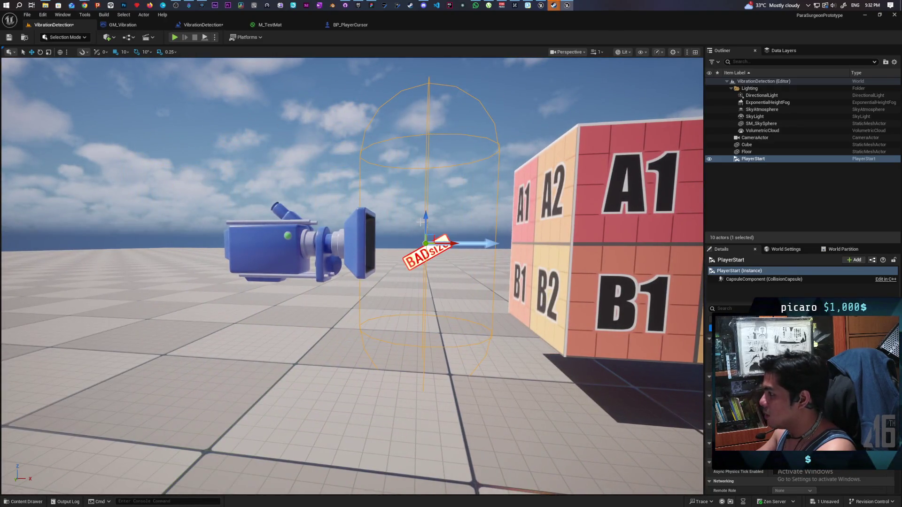
{"action": "left_click_drag", "start_coordinate": [426, 222], "coordinate": [425, 180]}
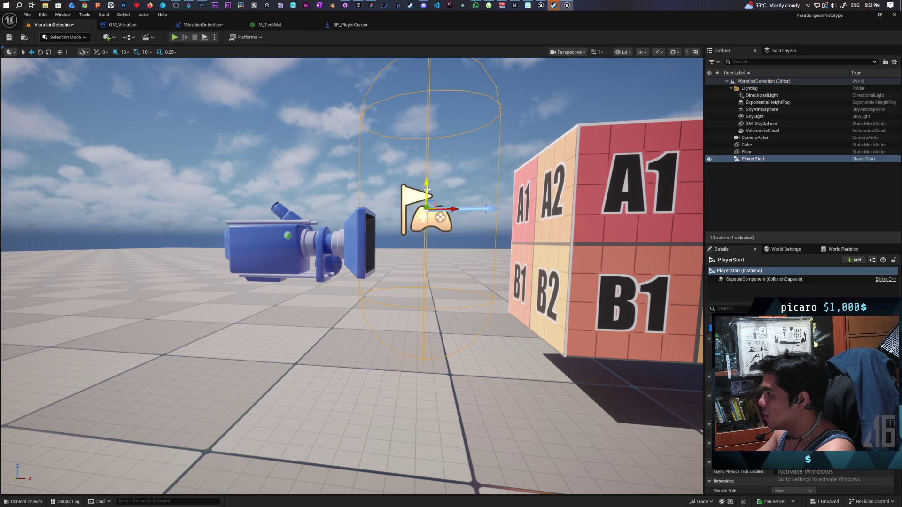
{"action": "left_click_drag", "start_coordinate": [452, 213], "coordinate": [506, 214]}
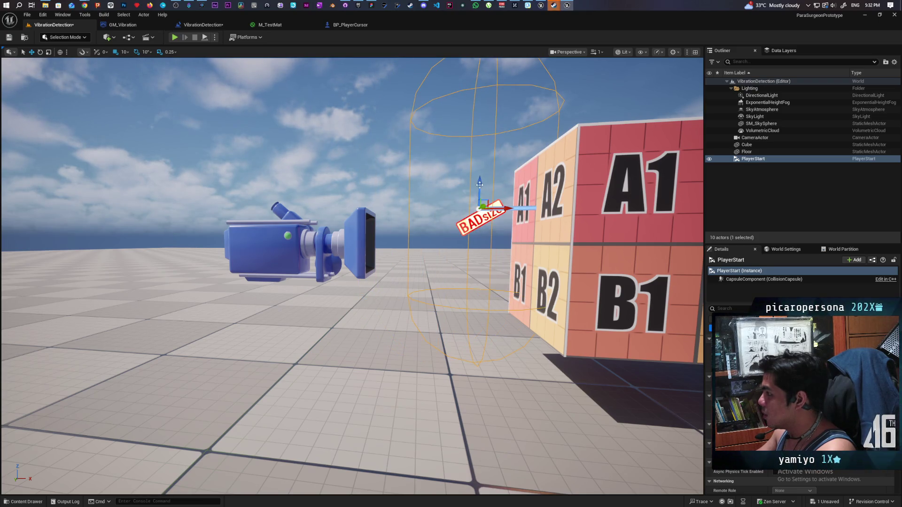
{"action": "left_click_drag", "start_coordinate": [510, 209], "coordinate": [493, 209]}
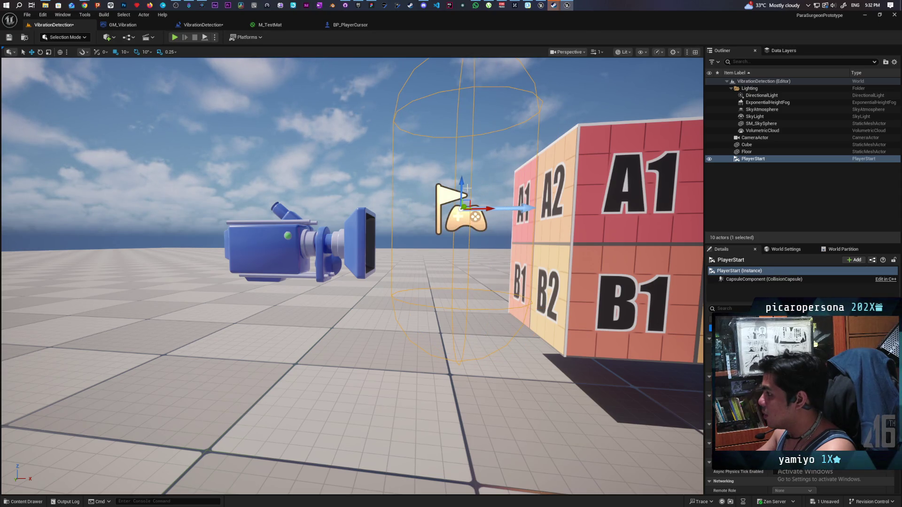
{"action": "left_click_drag", "start_coordinate": [460, 184], "coordinate": [461, 219]}
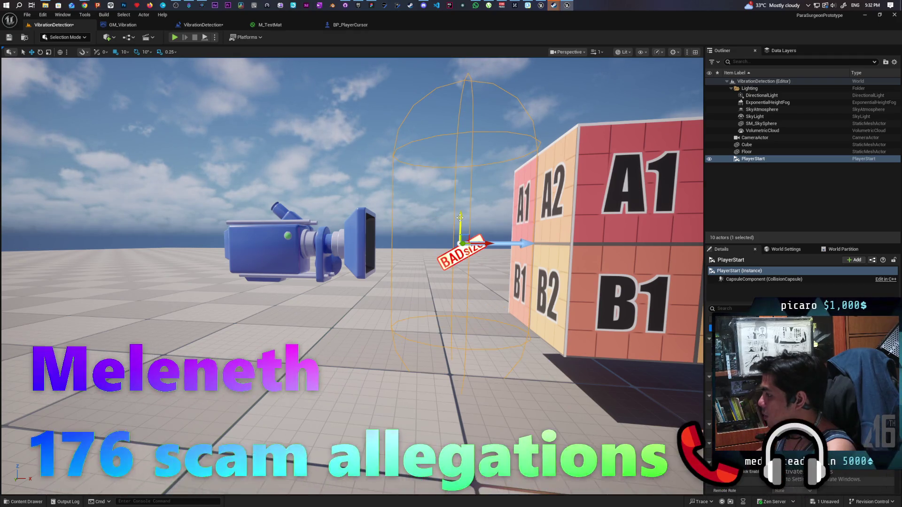
{"action": "key", "text": "ctrl+s"}
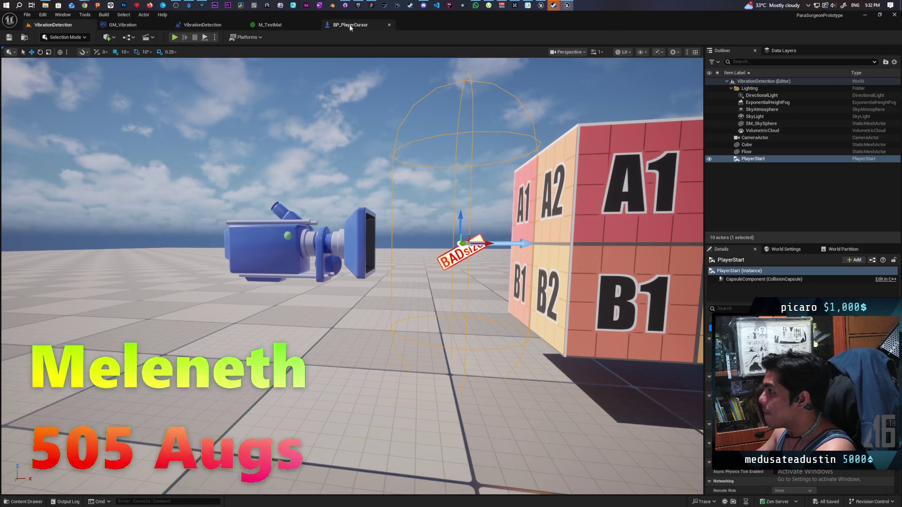
- Set GM_Vibration's Default Pawn Class to BP_PlayerCursor, save, and Play the level
{"action": "left_click", "coordinate": [123, 25]}
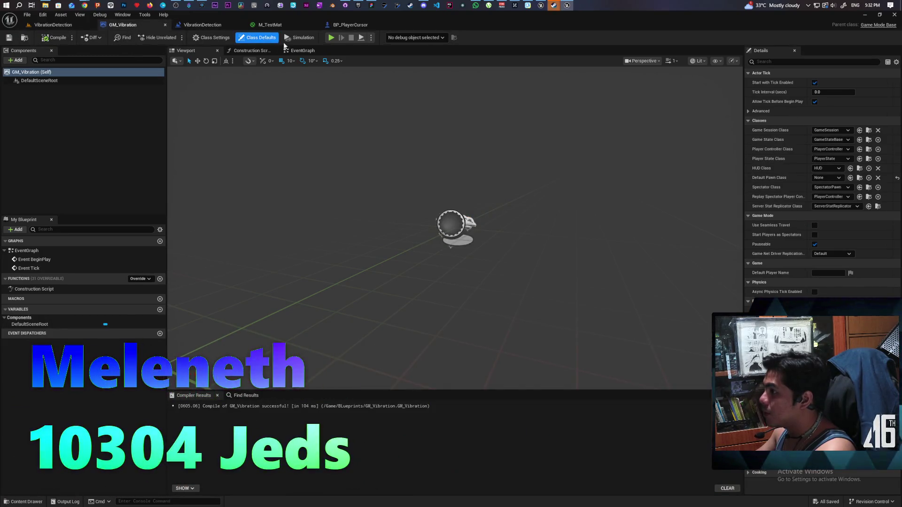
{"action": "left_click", "coordinate": [851, 178]}
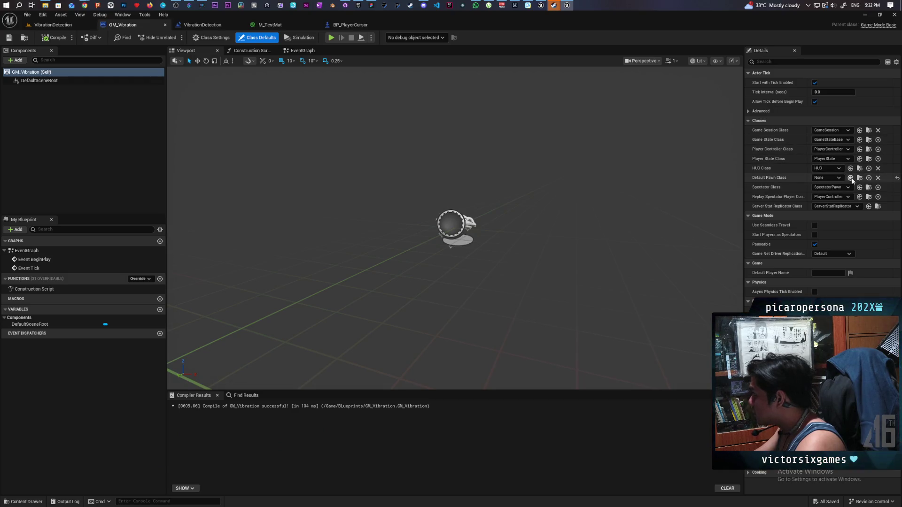
{"action": "left_click", "coordinate": [9, 37]}
{"action": "left_click", "coordinate": [53, 24]}
{"action": "key", "text": "alt+p"}
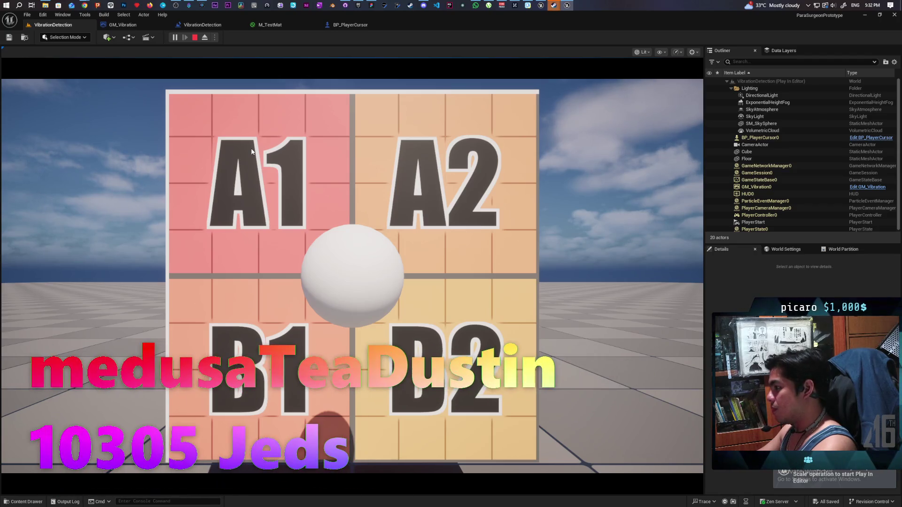
- Eject from play, fly toward the cube, and drag BP_PlayerCursor0 along X beside it
{"action": "left_click", "coordinate": [205, 38]}
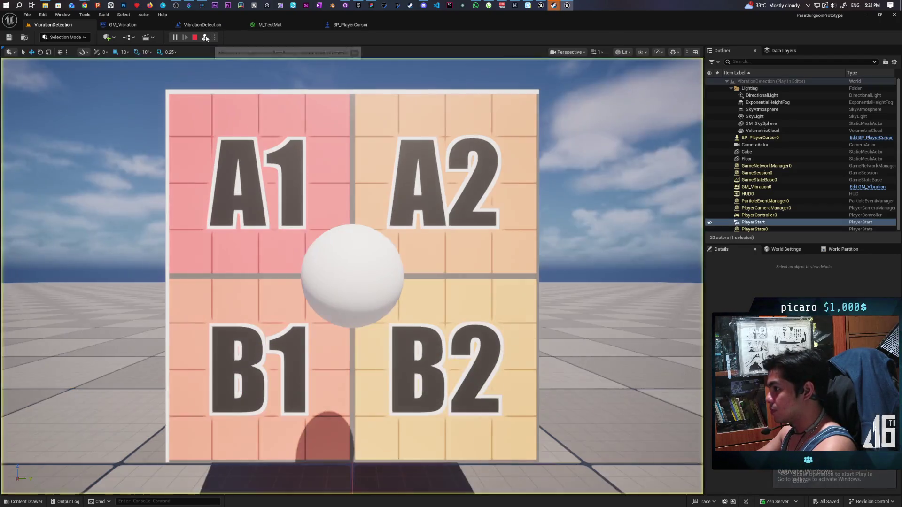
{"action": "key", "text": "w"}
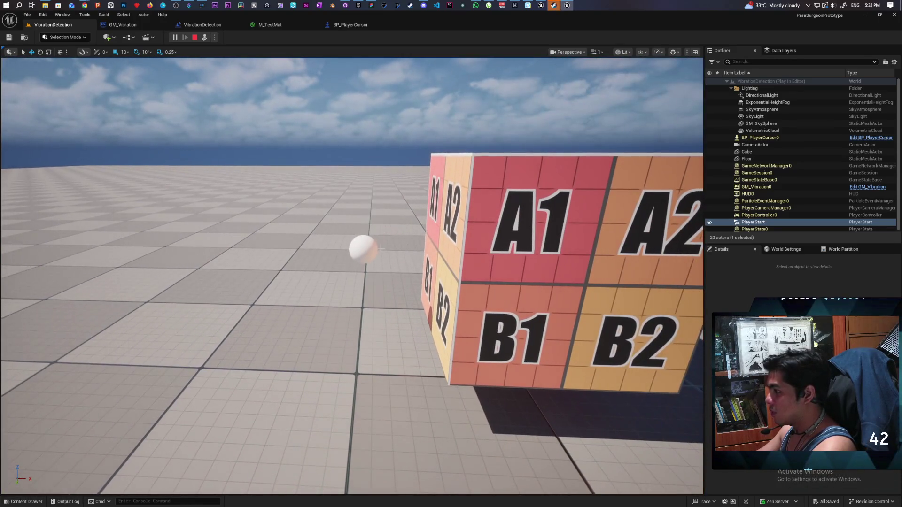
{"action": "left_click", "coordinate": [364, 247]}
{"action": "left_click_drag", "start_coordinate": [389, 252], "coordinate": [443, 254]}
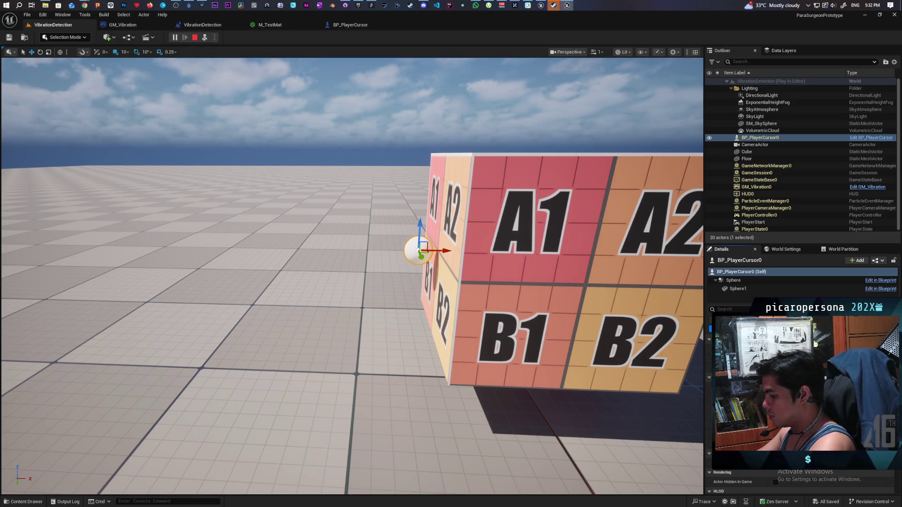
- Stop play, drag the PlayerStart along X toward the cube, save, and Play again
{"action": "left_click", "coordinate": [195, 38]}
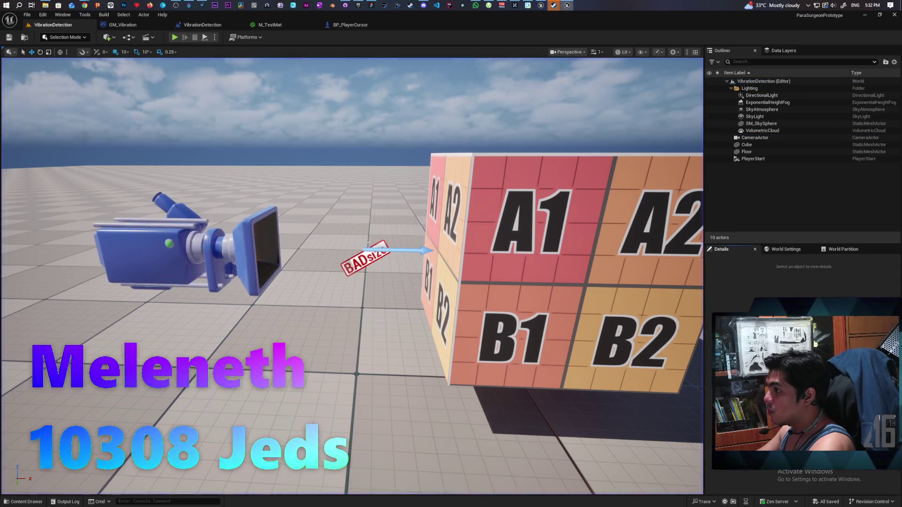
{"action": "left_click", "coordinate": [366, 254]}
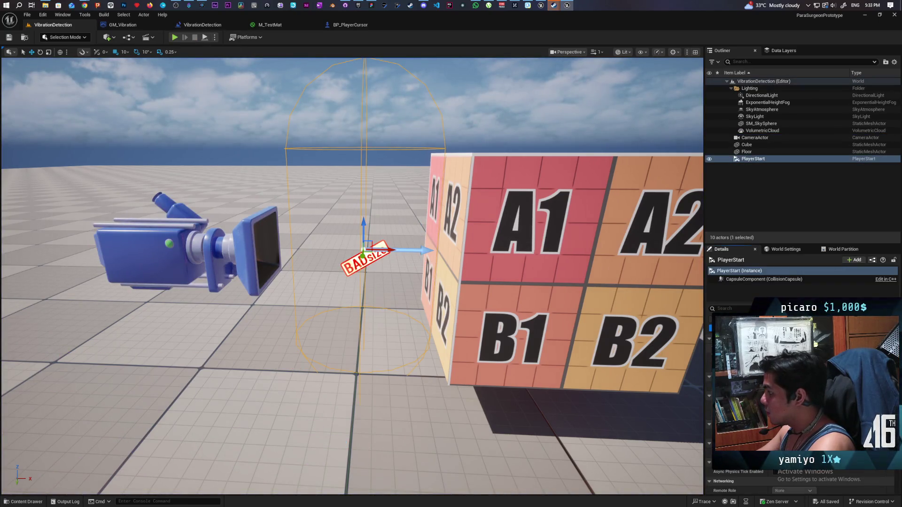
{"action": "left_click_drag", "start_coordinate": [381, 250], "coordinate": [437, 250]}
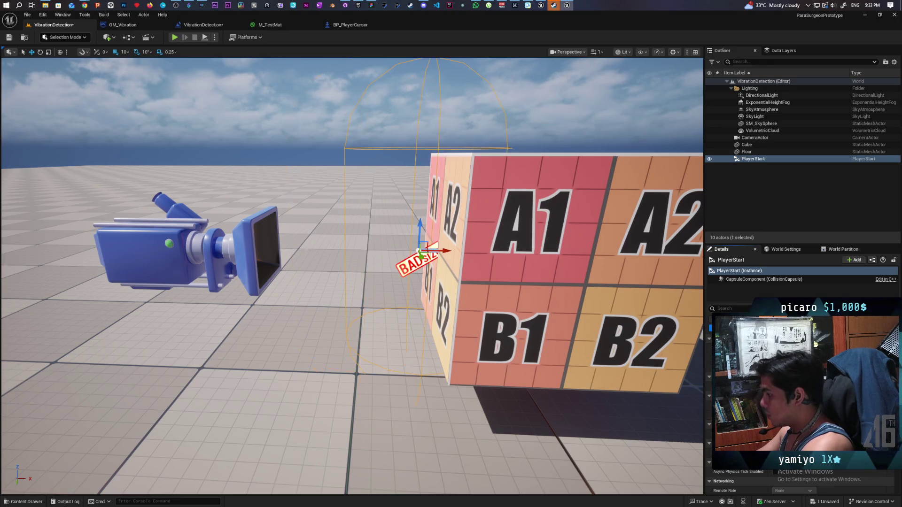
{"action": "key", "text": "ctrl+s"}
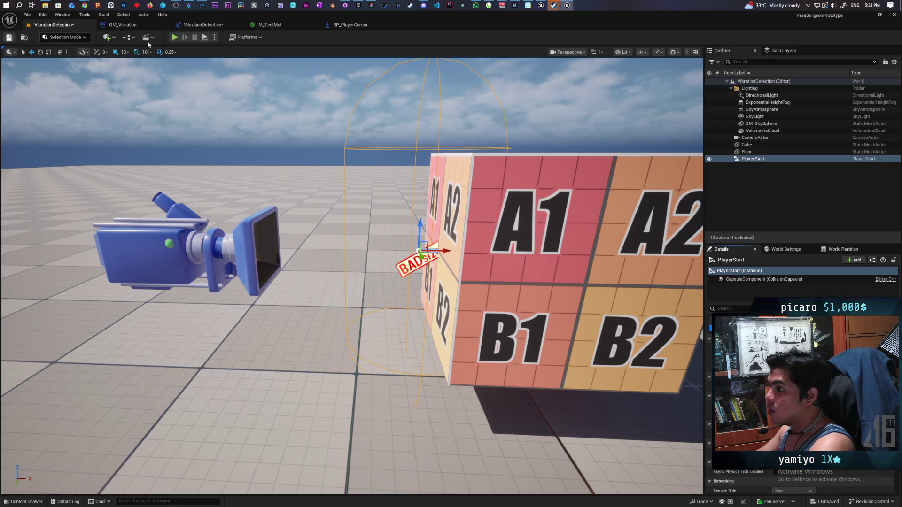
{"action": "left_click", "coordinate": [175, 37]}
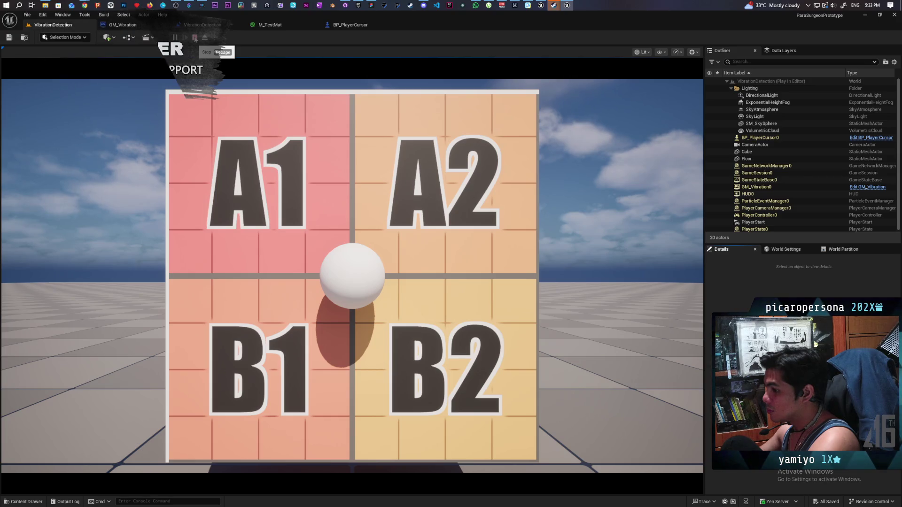
- Stop the Play In Editor session from the toolbar
{"action": "left_click", "coordinate": [195, 39]}
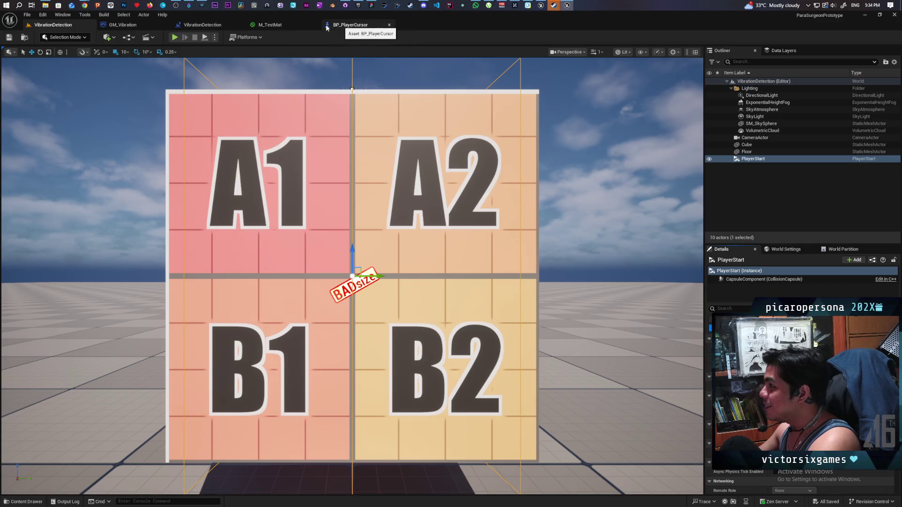
- In BP_PlayerCursor's EventGraph, add a key event set to Gamepad Left Thumbstick Y-Axis
{"action": "left_click", "coordinate": [364, 26]}
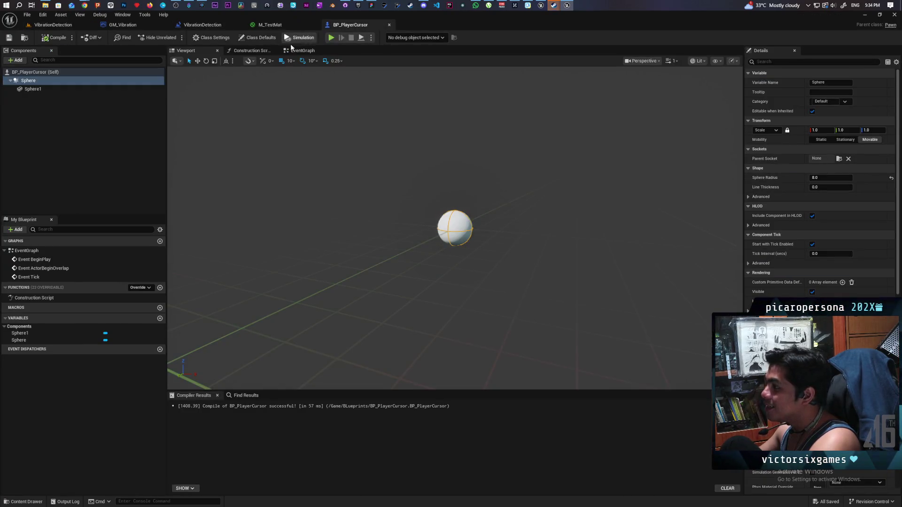
{"action": "left_click", "coordinate": [302, 51]}
{"action": "right_click", "coordinate": [343, 264]}
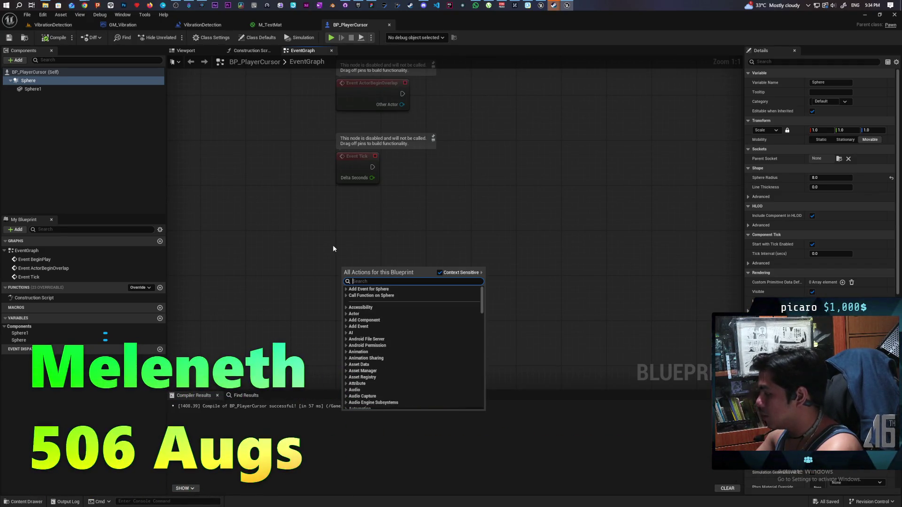
{"action": "type", "text": "1"}
{"action": "scroll", "coordinate": [419, 341], "scroll_direction": "down", "scroll_amount": 10}
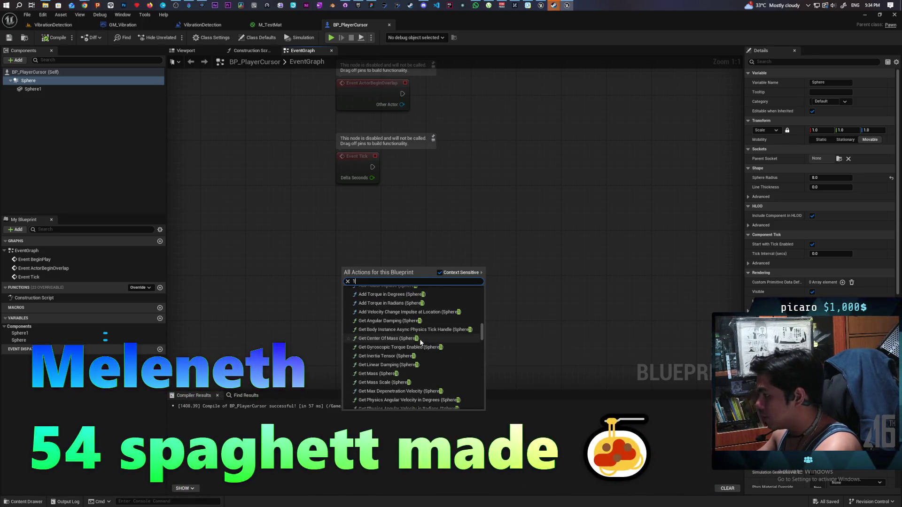
{"action": "key", "text": "BackSpace"}
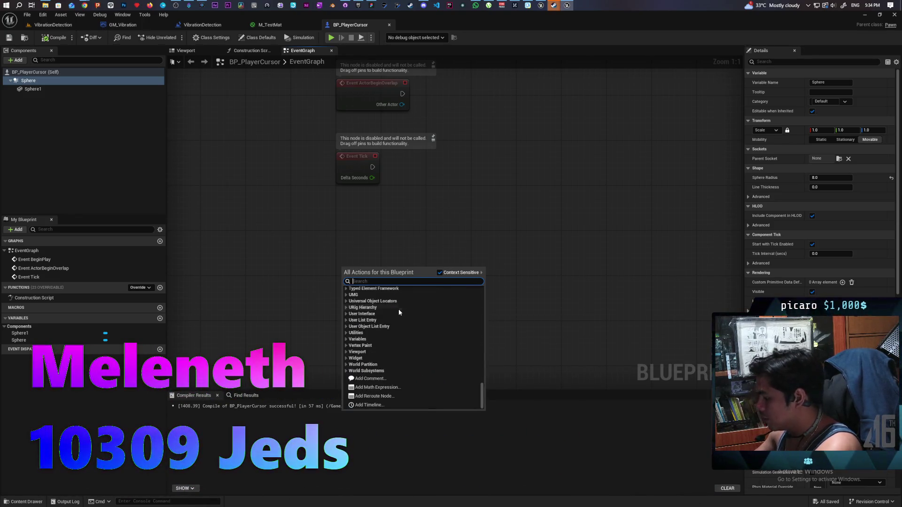
{"action": "type", "text": "key"}
{"action": "left_click", "coordinate": [389, 391]}
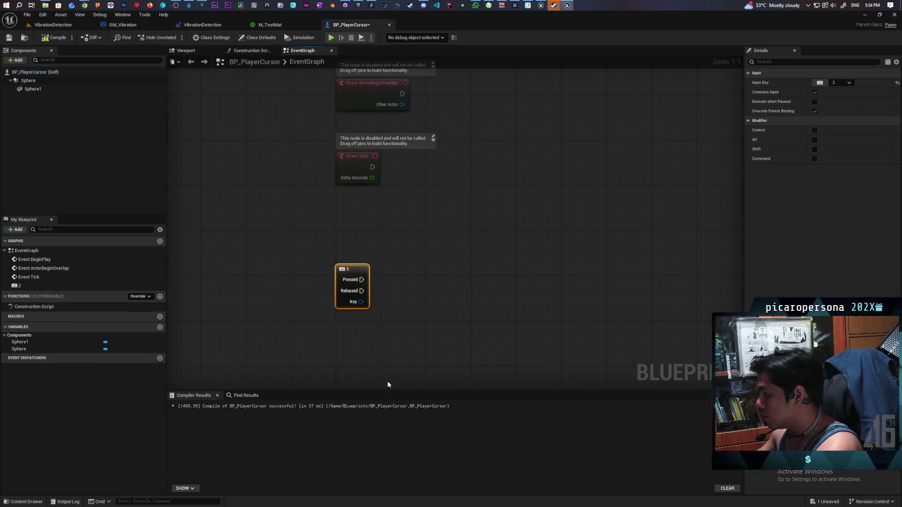
{"action": "left_click", "coordinate": [820, 84]}
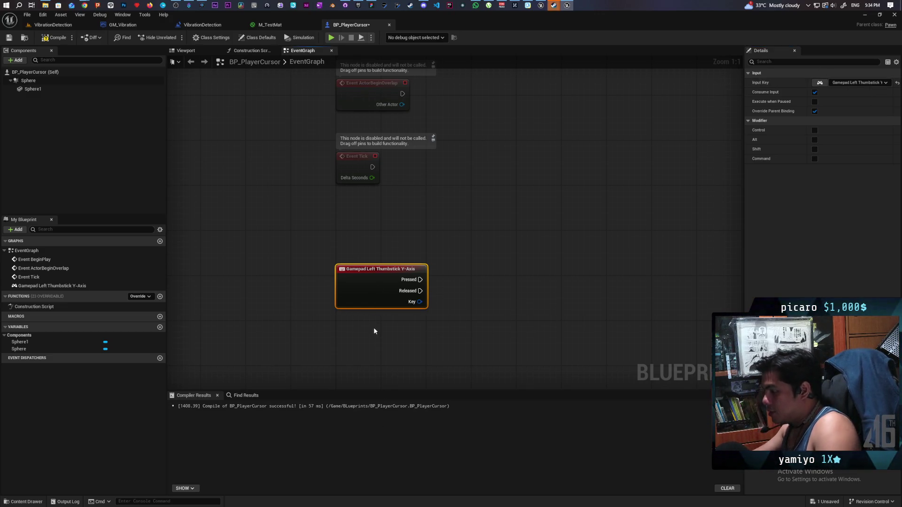
- Duplicate the Y-Axis event node and set the copy to Gamepad Left Thumbstick X-Axis
{"action": "key", "text": "Delete"}
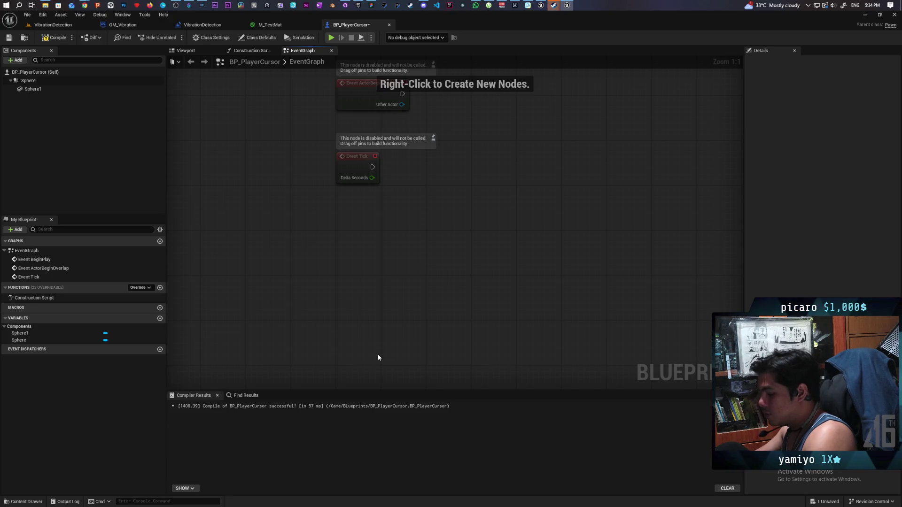
{"action": "key", "text": "ctrl+z"}
{"action": "left_click", "coordinate": [365, 301]}
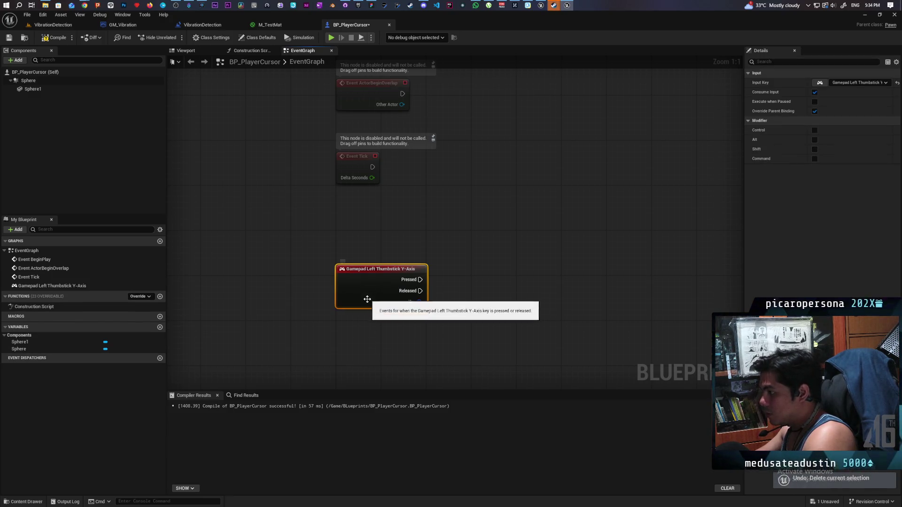
{"action": "key", "text": "ctrl+c"}
{"action": "key", "text": "ctrl+v"}
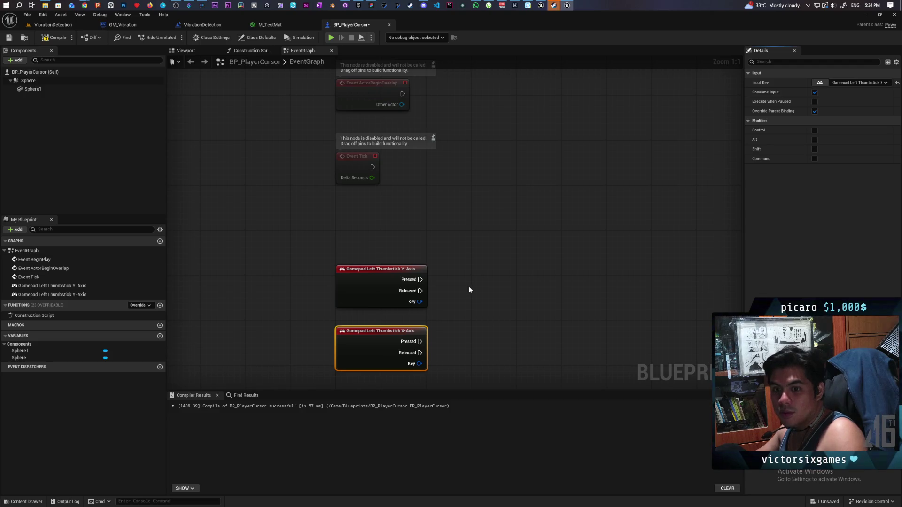
{"action": "left_click", "coordinate": [814, 92]}
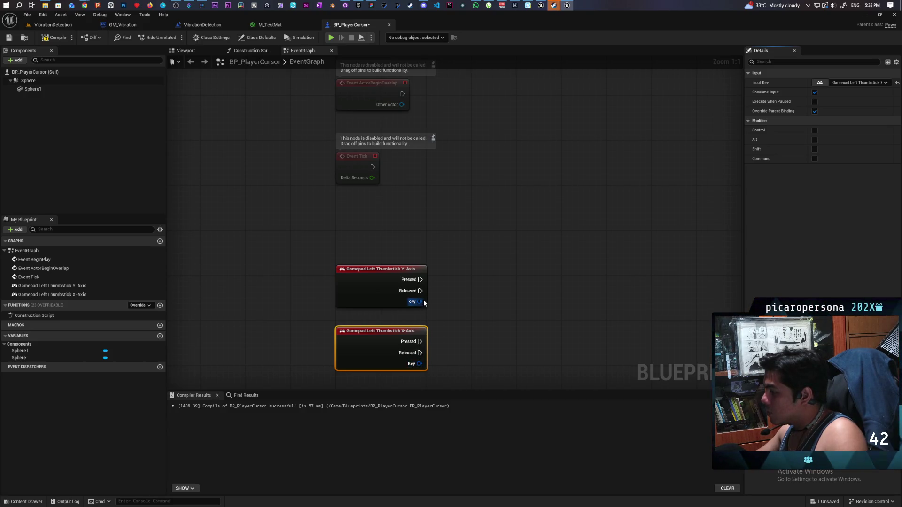
- Browse actions from the Y-Axis Key pin, including a 'get' search, without adding any node
{"action": "left_click_drag", "start_coordinate": [418, 306], "coordinate": [483, 312]}
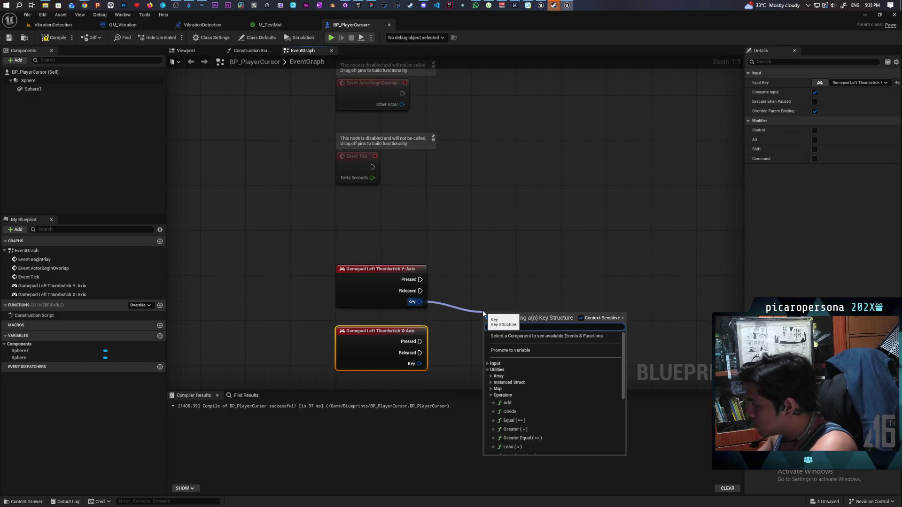
{"action": "key", "text": "Escape"}
{"action": "left_click_drag", "start_coordinate": [469, 241], "coordinate": [409, 373]}
{"action": "left_click", "coordinate": [505, 305]}
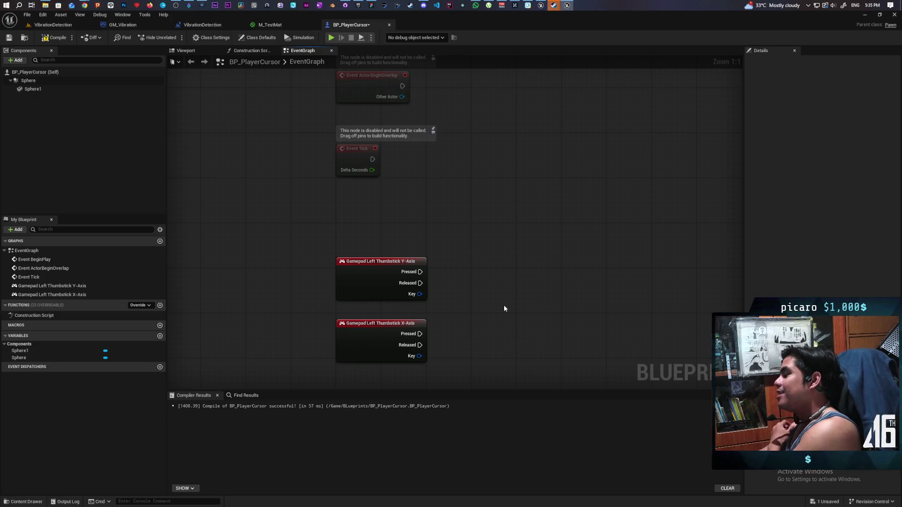
{"action": "left_click_drag", "start_coordinate": [504, 308], "coordinate": [462, 201]}
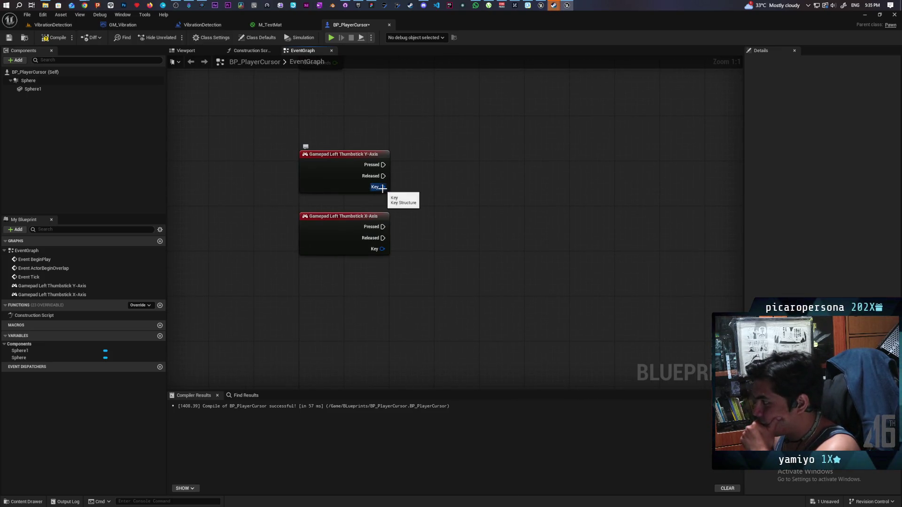
{"action": "left_click_drag", "start_coordinate": [382, 188], "coordinate": [421, 208]}
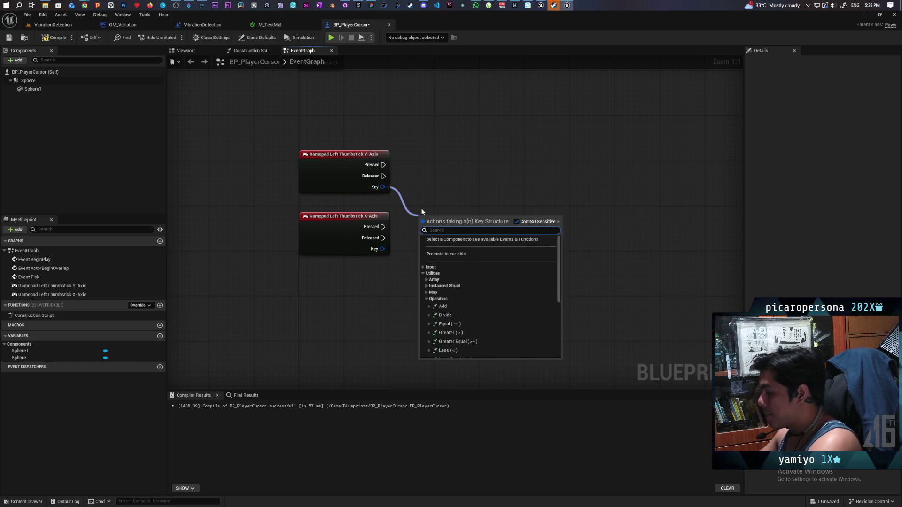
{"action": "left_click", "coordinate": [391, 196]}
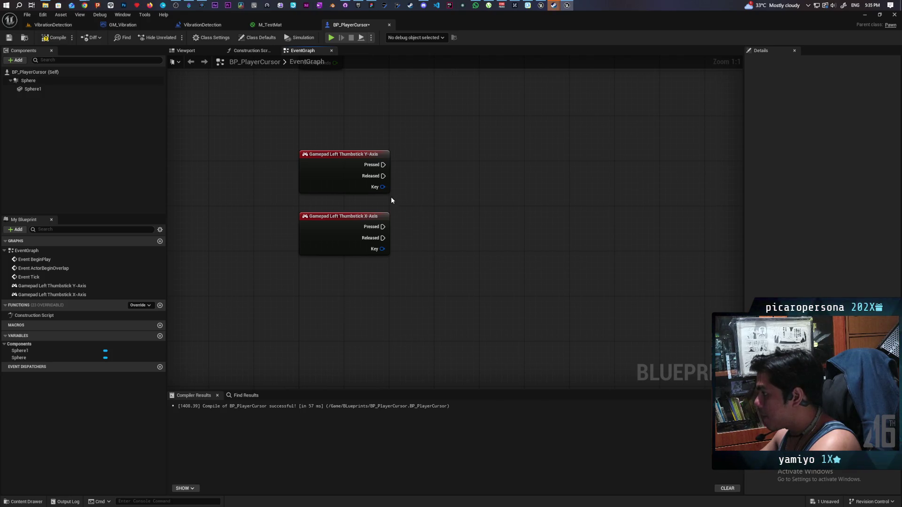
{"action": "left_click_drag", "start_coordinate": [383, 187], "coordinate": [422, 213]}
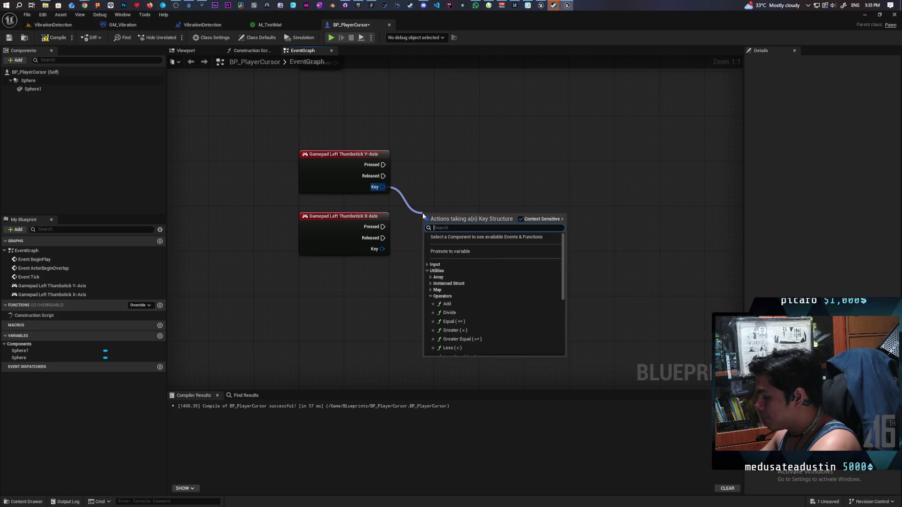
{"action": "type", "text": "get"}
{"action": "left_click", "coordinate": [430, 199]}
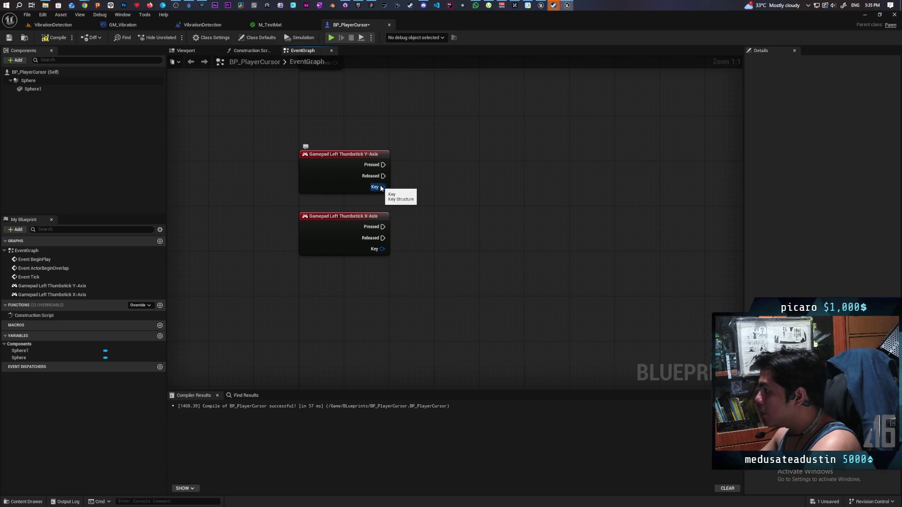
{"action": "left_click_drag", "start_coordinate": [381, 187], "coordinate": [414, 228]}
{"action": "left_click", "coordinate": [428, 193]}
- Move the X-Axis event node further below the Y-Axis node and recenter the graph
{"action": "left_click_drag", "start_coordinate": [329, 252], "coordinate": [331, 278]}
{"action": "left_click", "coordinate": [368, 234]}
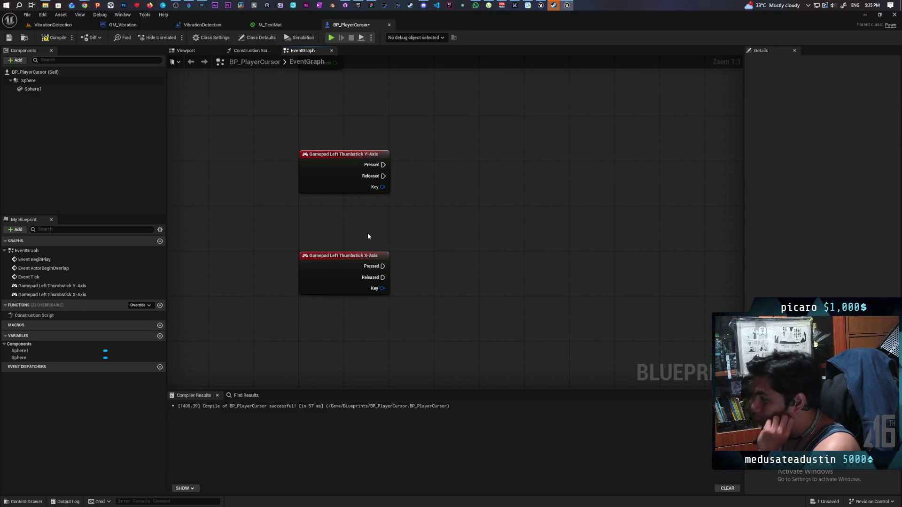
{"action": "mouse_move", "coordinate": [368, 233]}
{"action": "left_mouse_down"}
{"action": "mouse_move", "coordinate": [436, 312]}
{"action": "mouse_move", "coordinate": [435, 275]}
{"action": "left_mouse_up"}
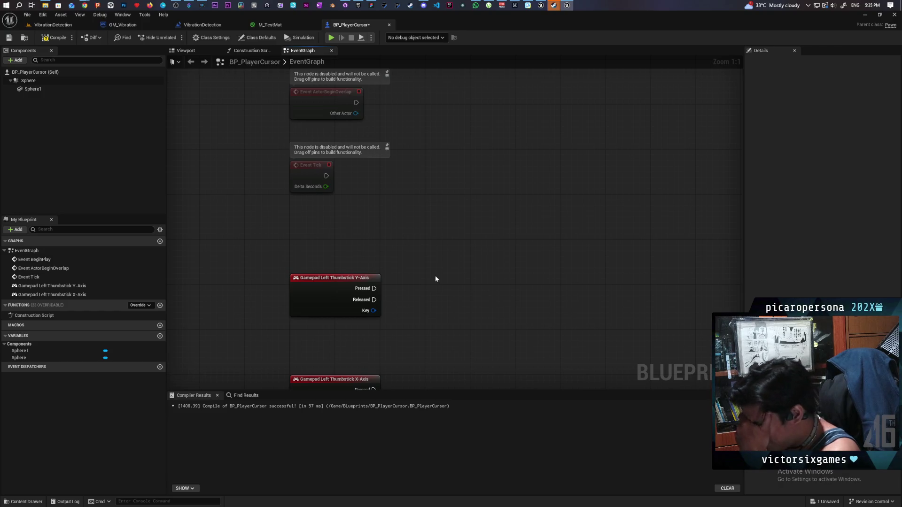